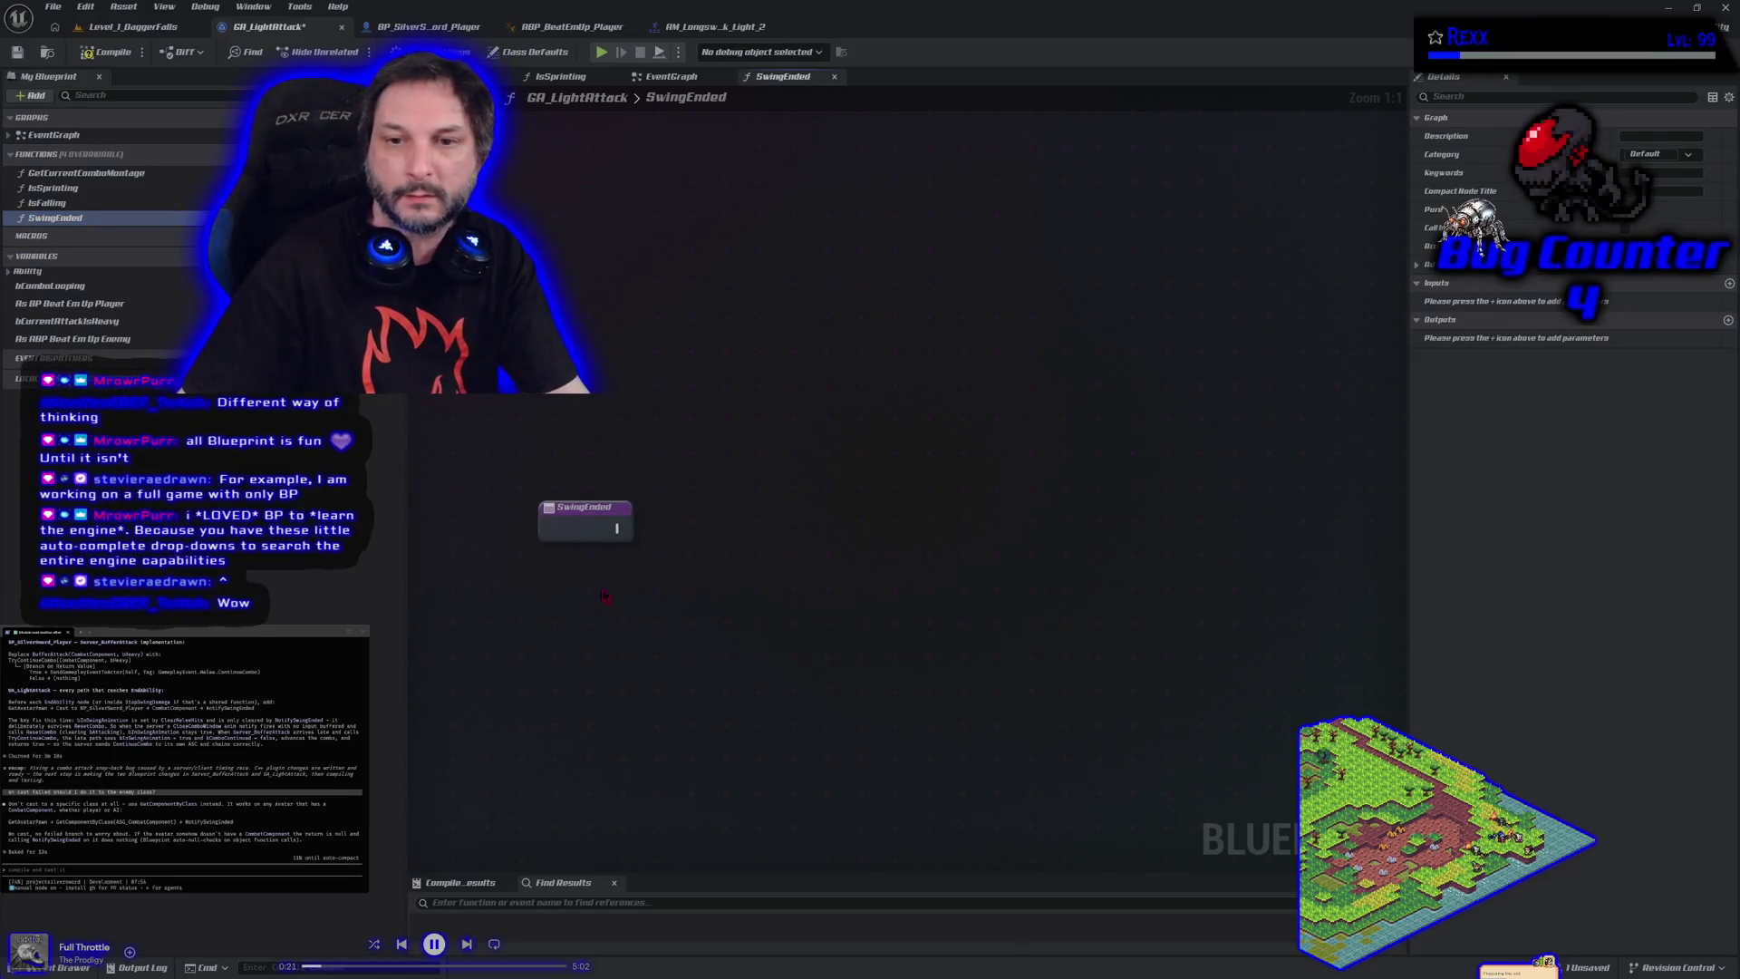
Add a Get Avatar Pawn node under SwingEnded and connect a Get Component by Class node to its pawn
{"action": "right_click", "coordinate": [624, 569]}
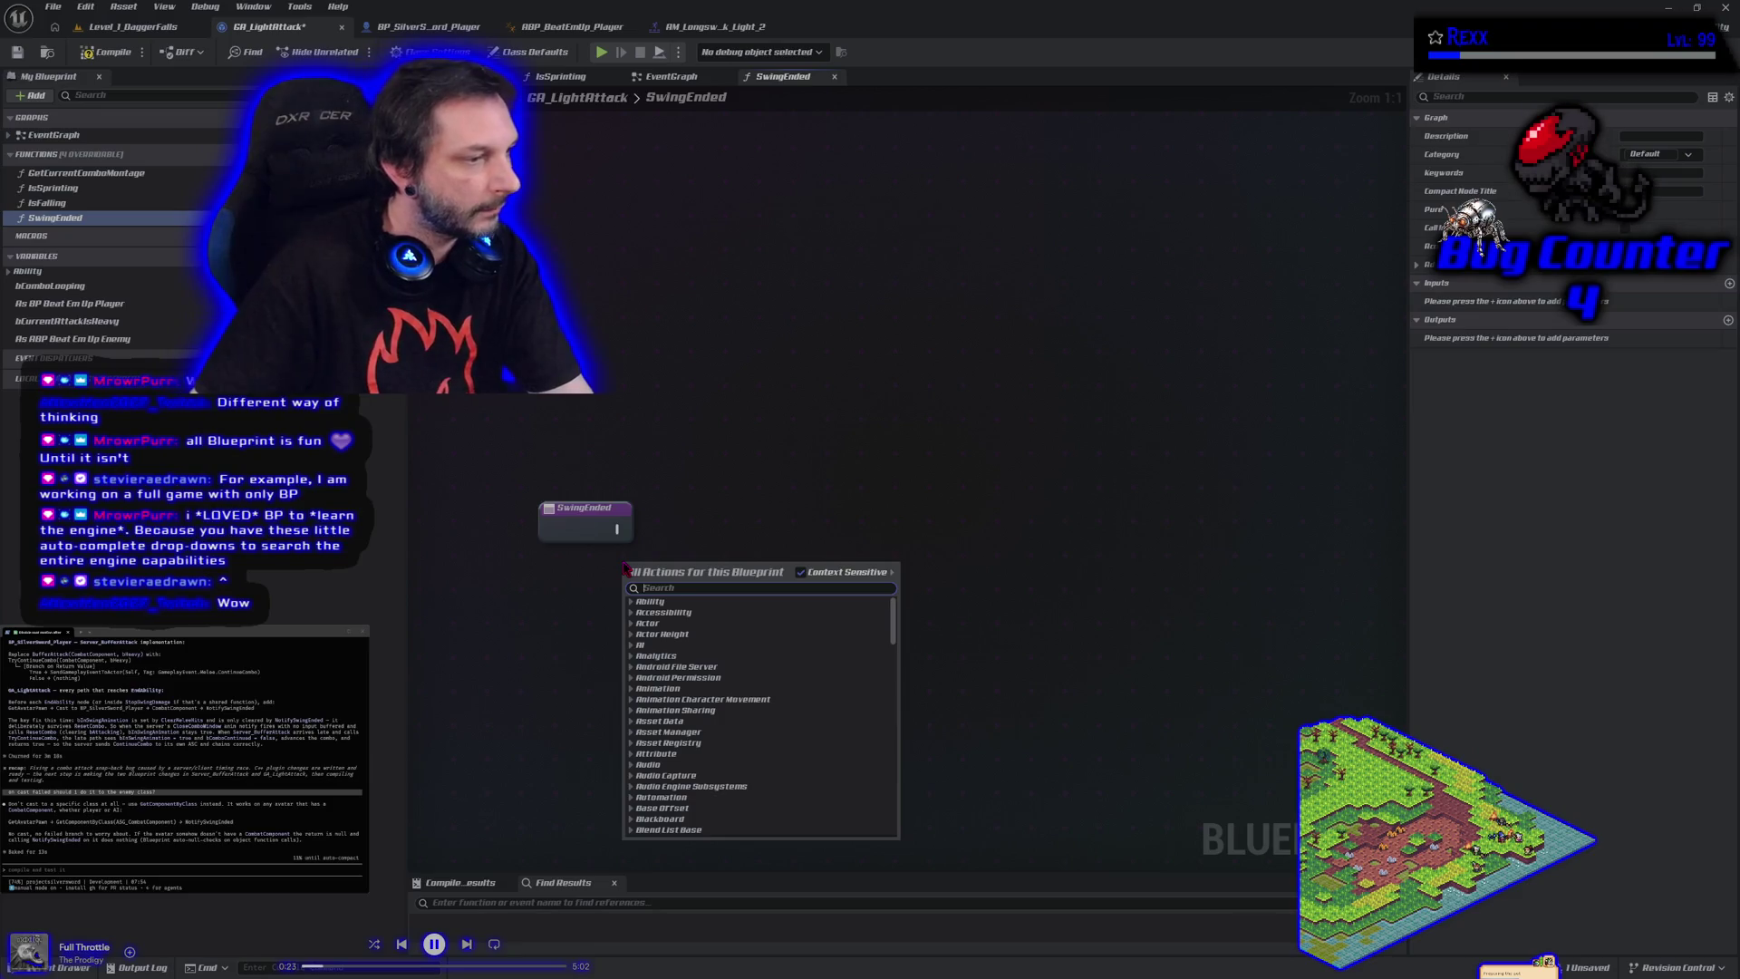
{"action": "type", "text": "get"}
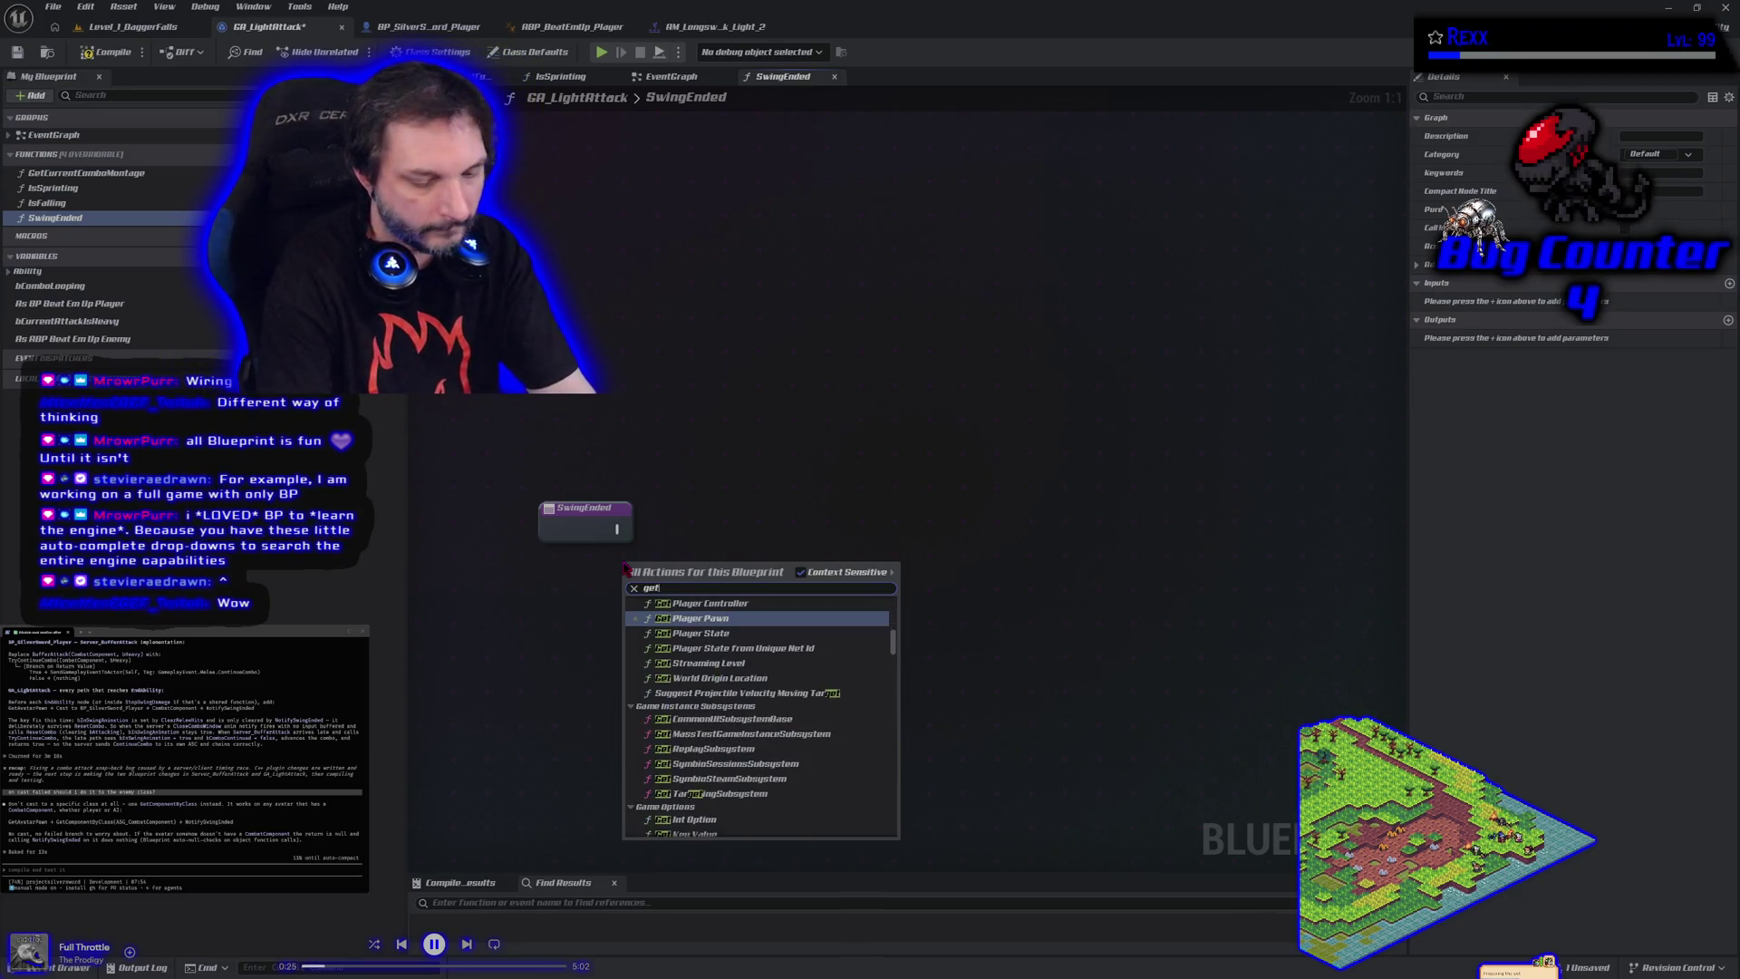
{"action": "type", "text": "avatarpawn"}
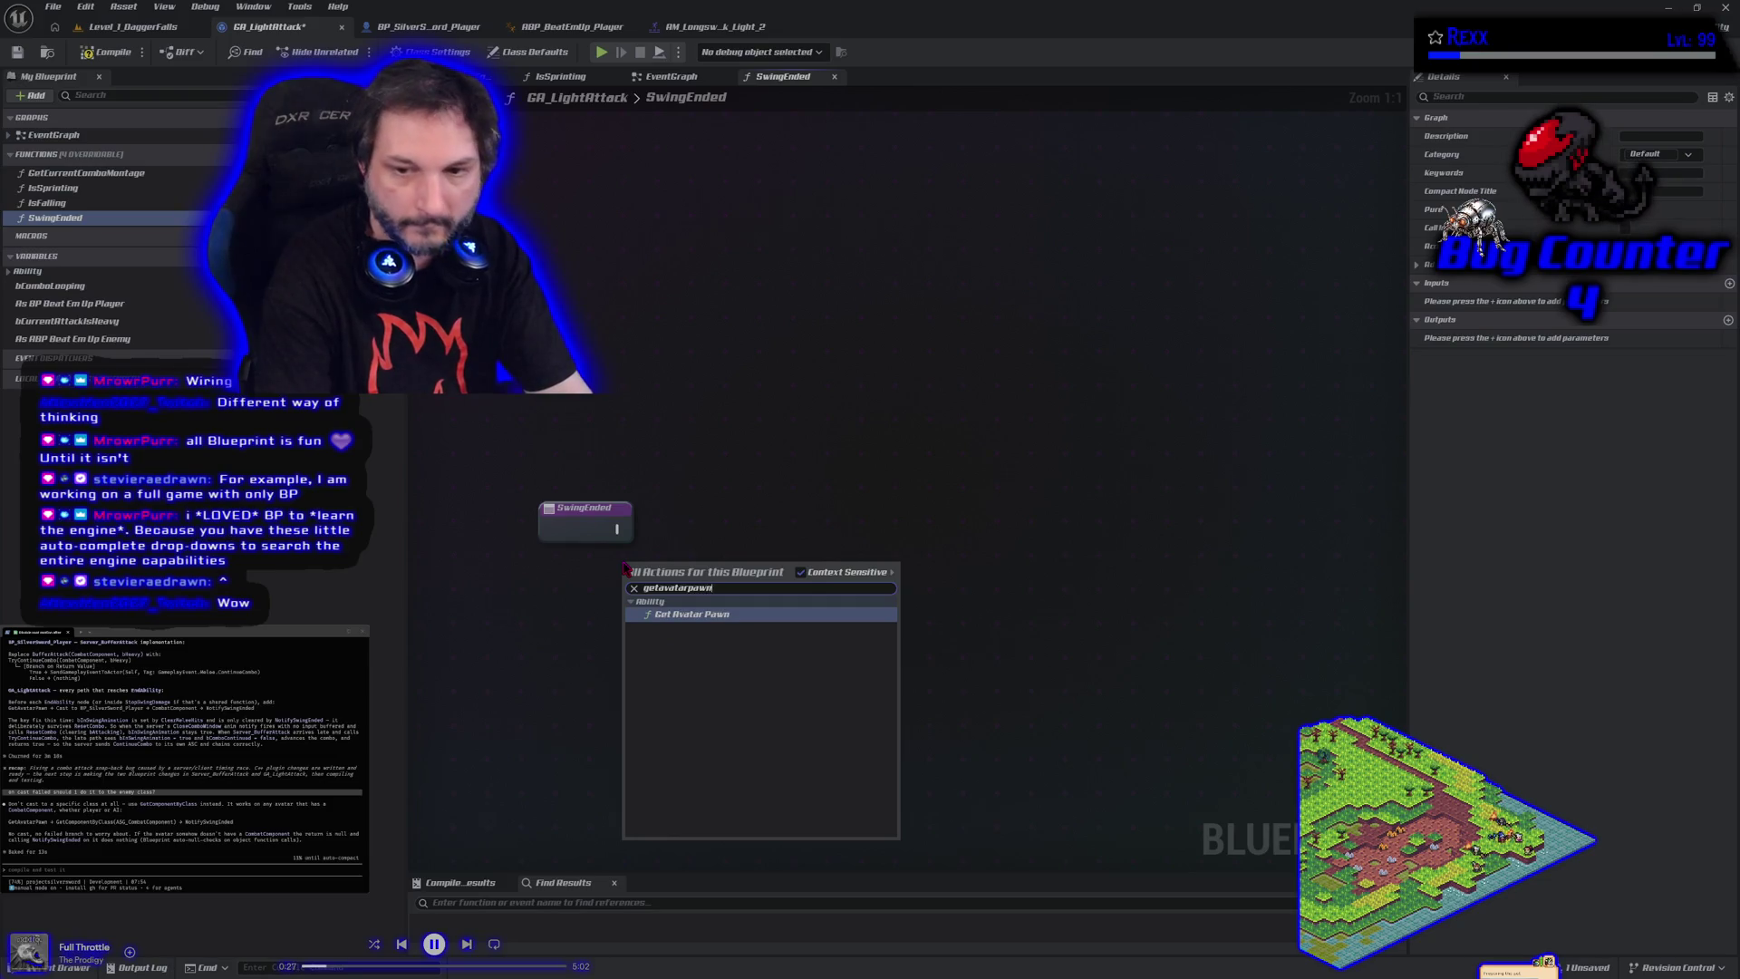
{"action": "key", "text": "Return"}
{"action": "mouse_move", "coordinate": [703, 585]}
{"action": "left_mouse_down"}
{"action": "mouse_move", "coordinate": [536, 589]}
{"action": "mouse_move", "coordinate": [677, 595]}
{"action": "left_mouse_up"}
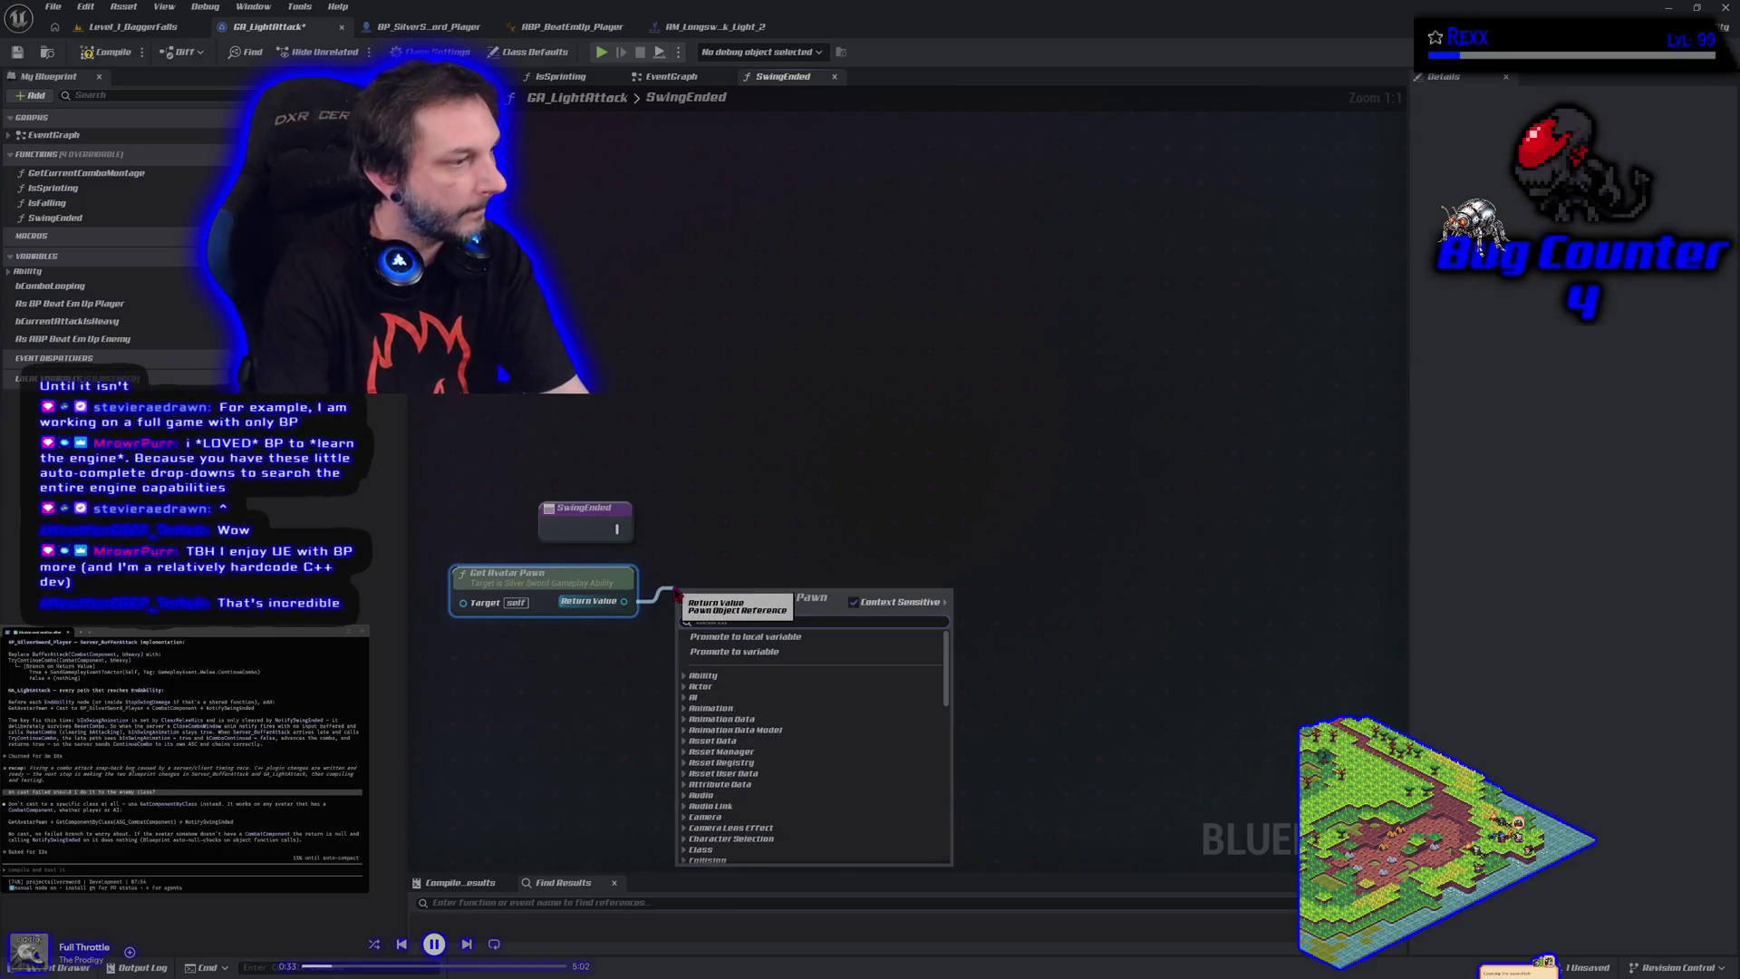
{"action": "type", "text": "get compon"}
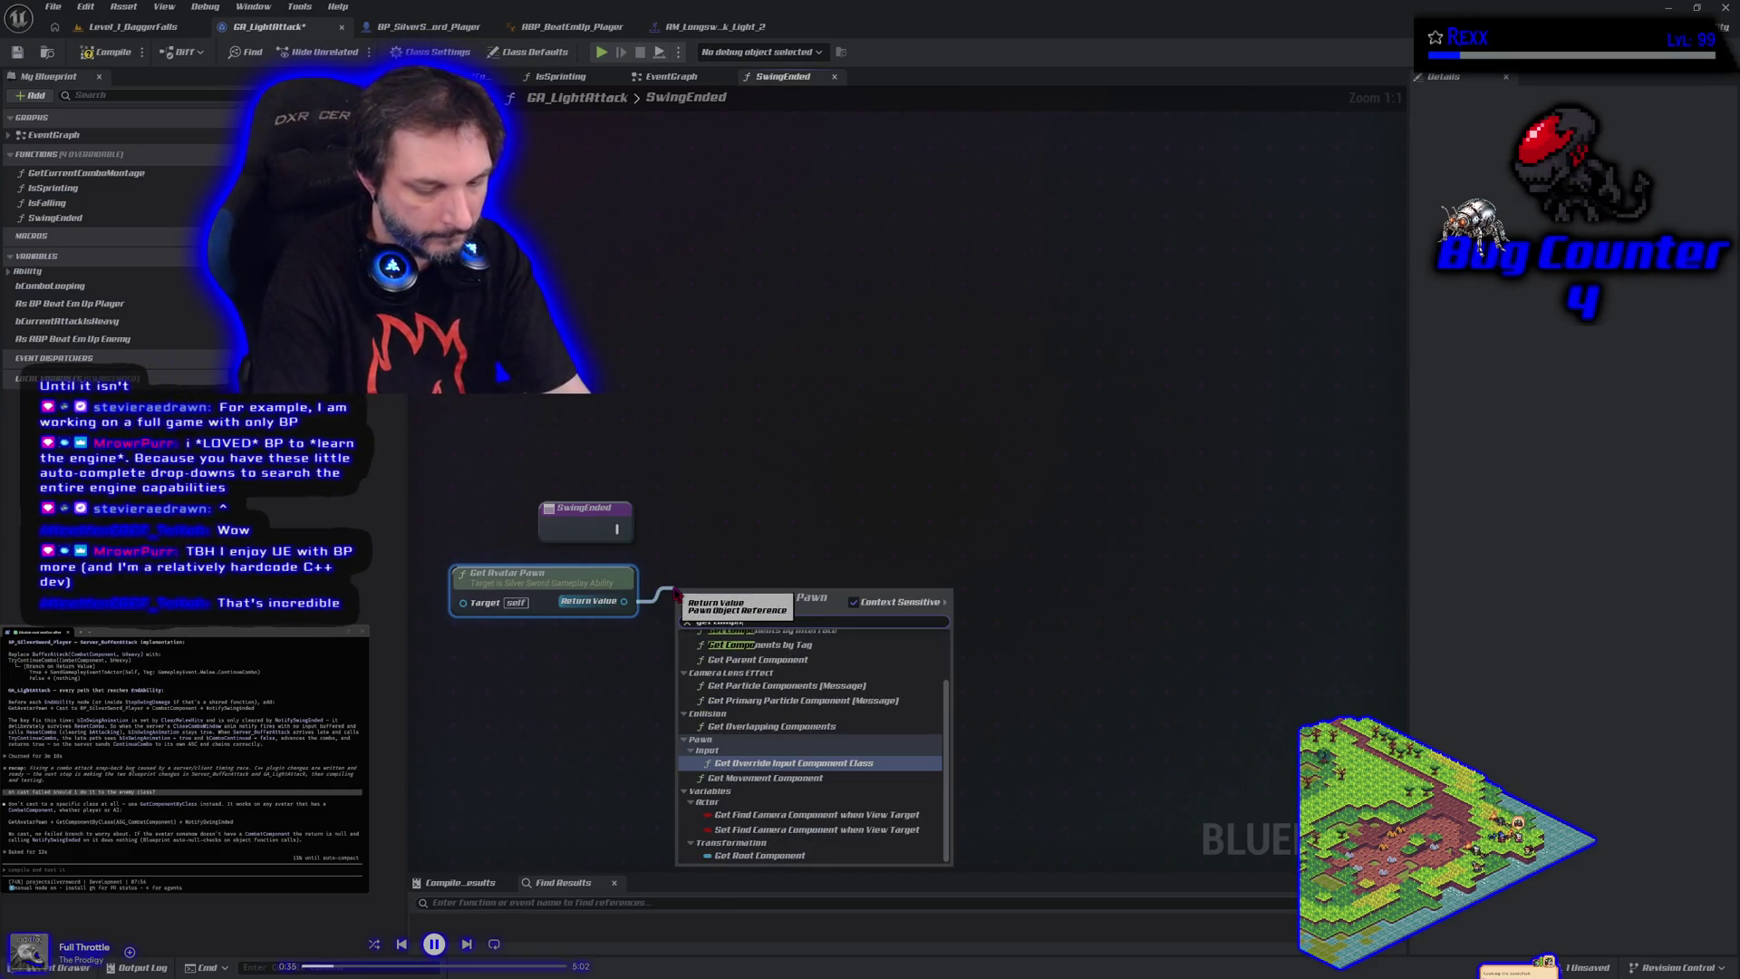
{"action": "type", "text": "ent by class"}
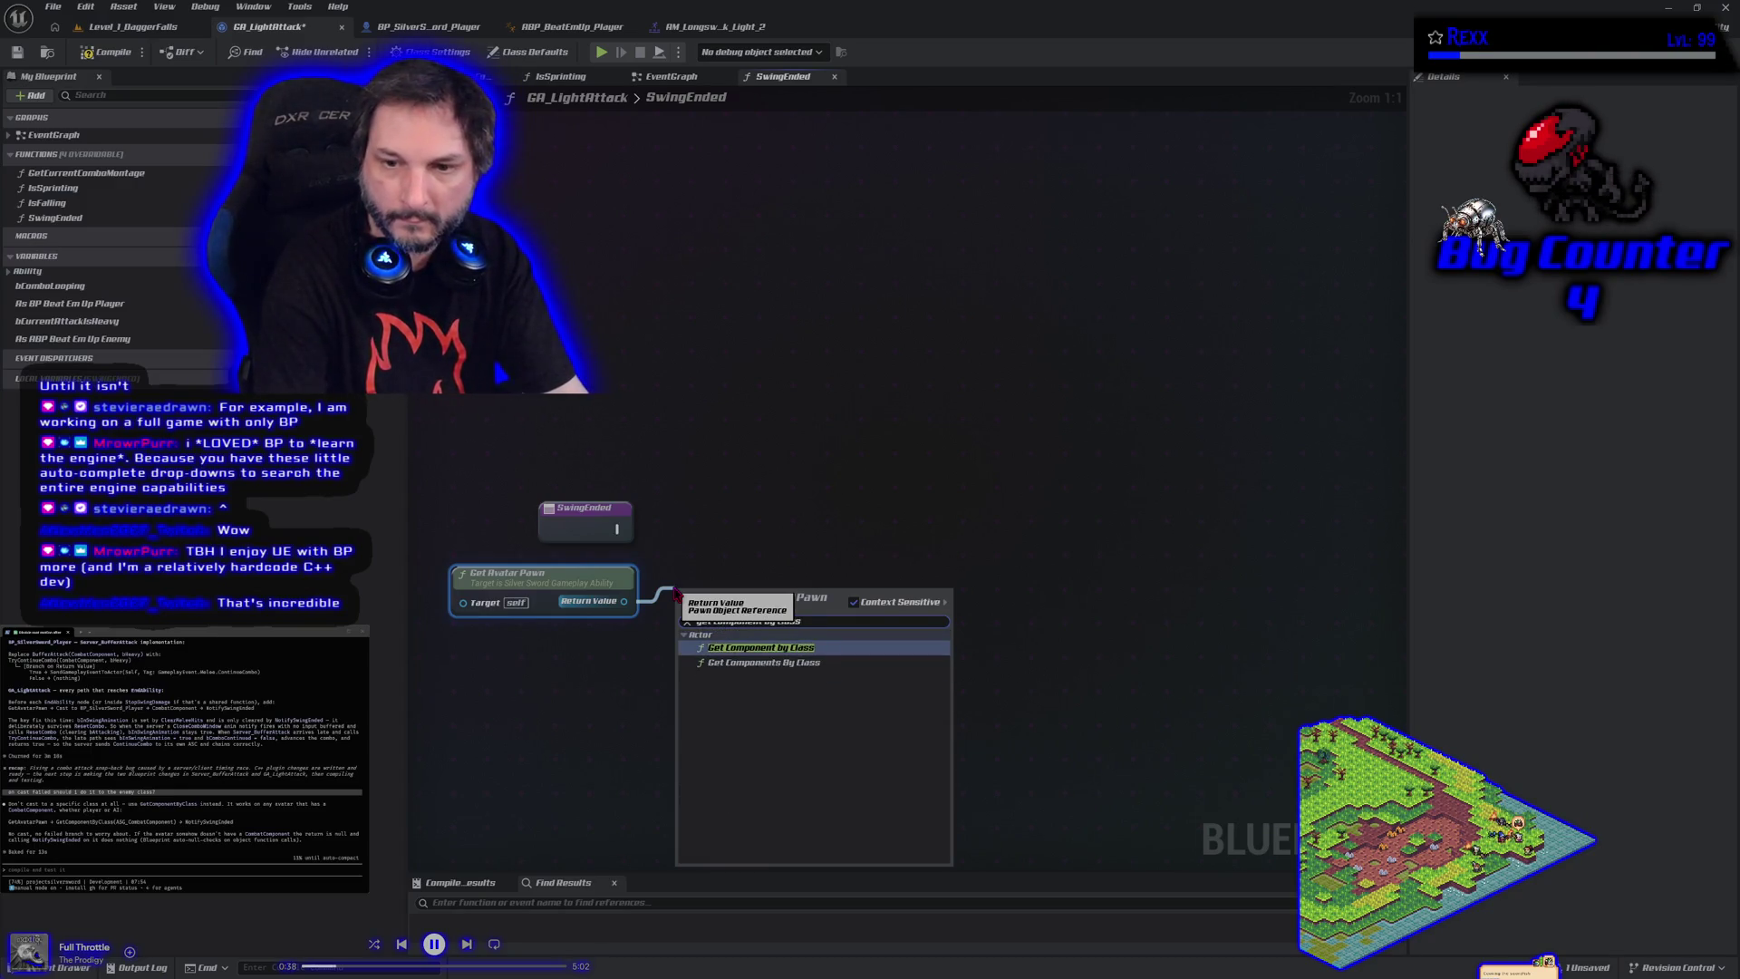
{"action": "key", "text": "Return"}
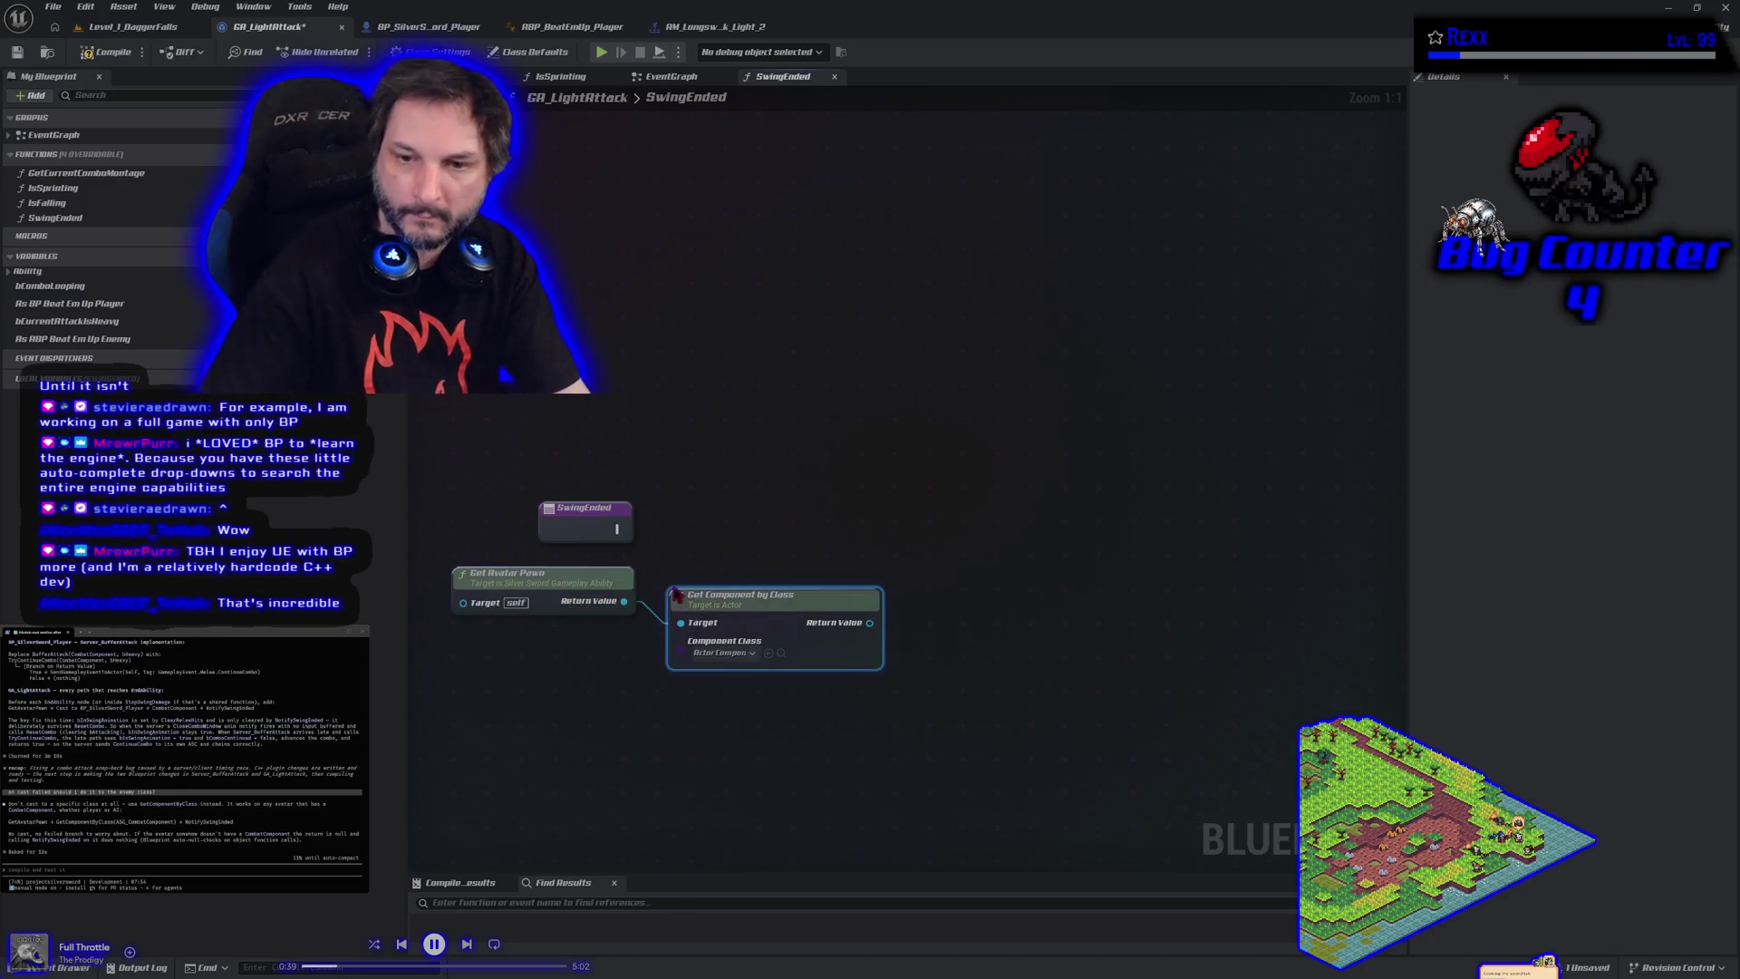
Set the Get Component by Class node's class to ASC Combat Component
{"action": "left_click", "coordinate": [721, 653]}
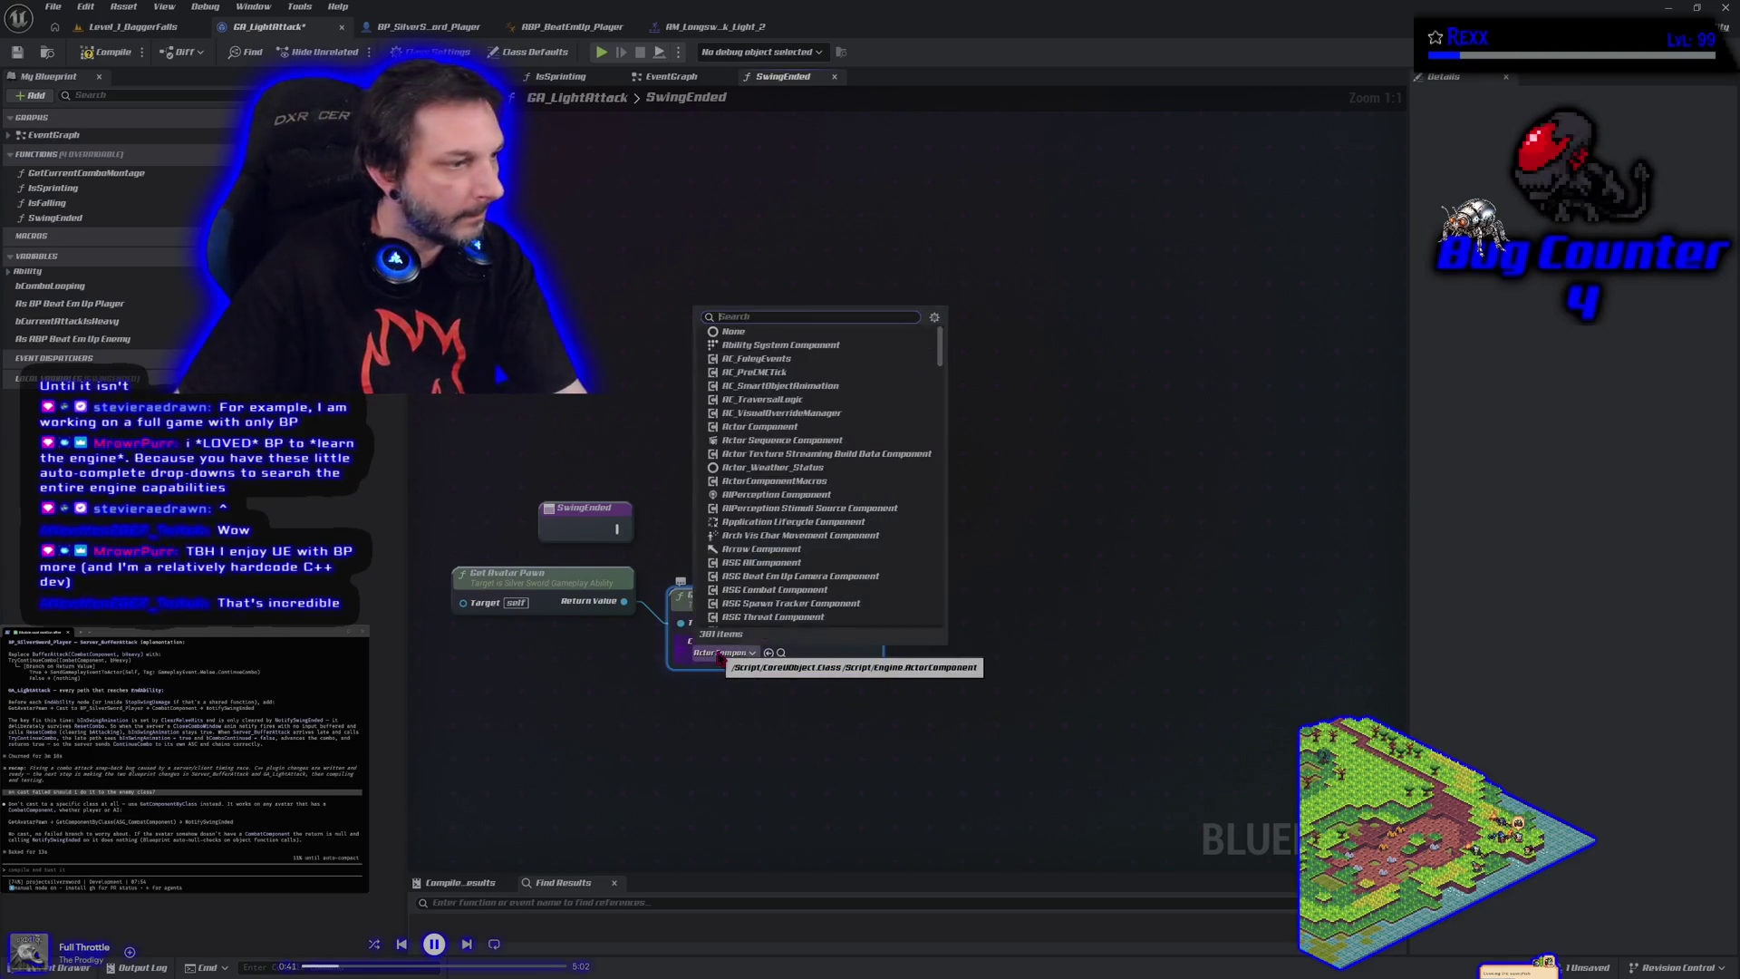
{"action": "type", "text": "combat"}
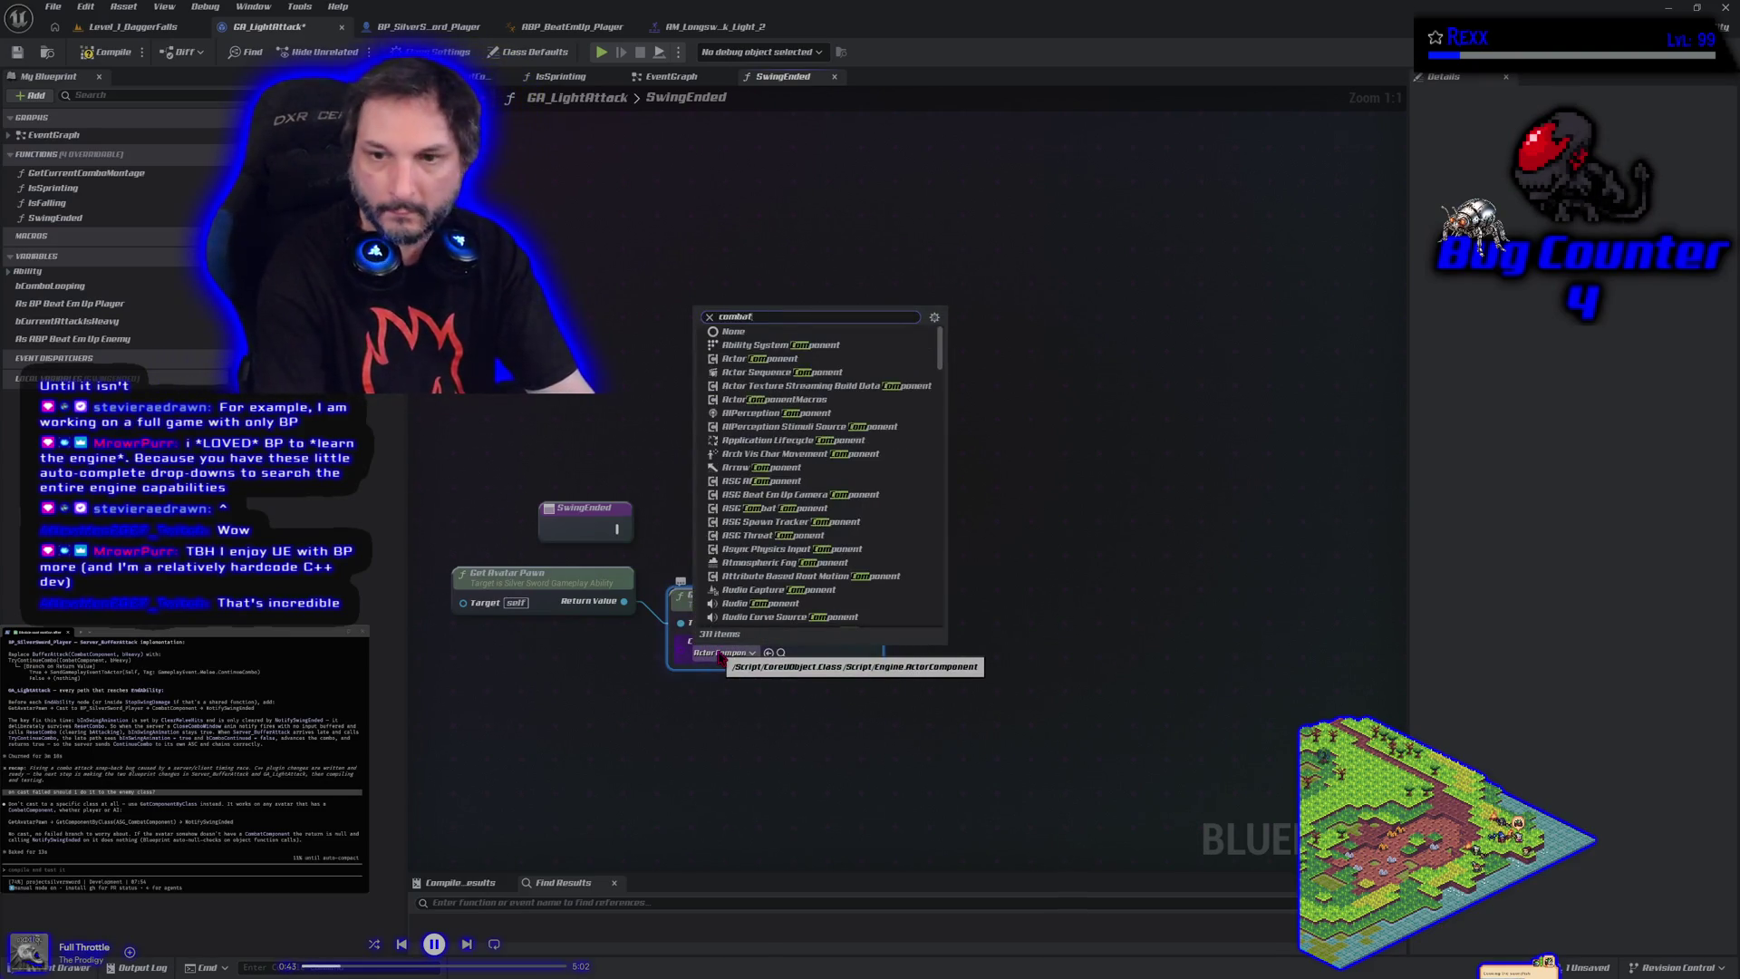
{"action": "left_click", "coordinate": [766, 702]}
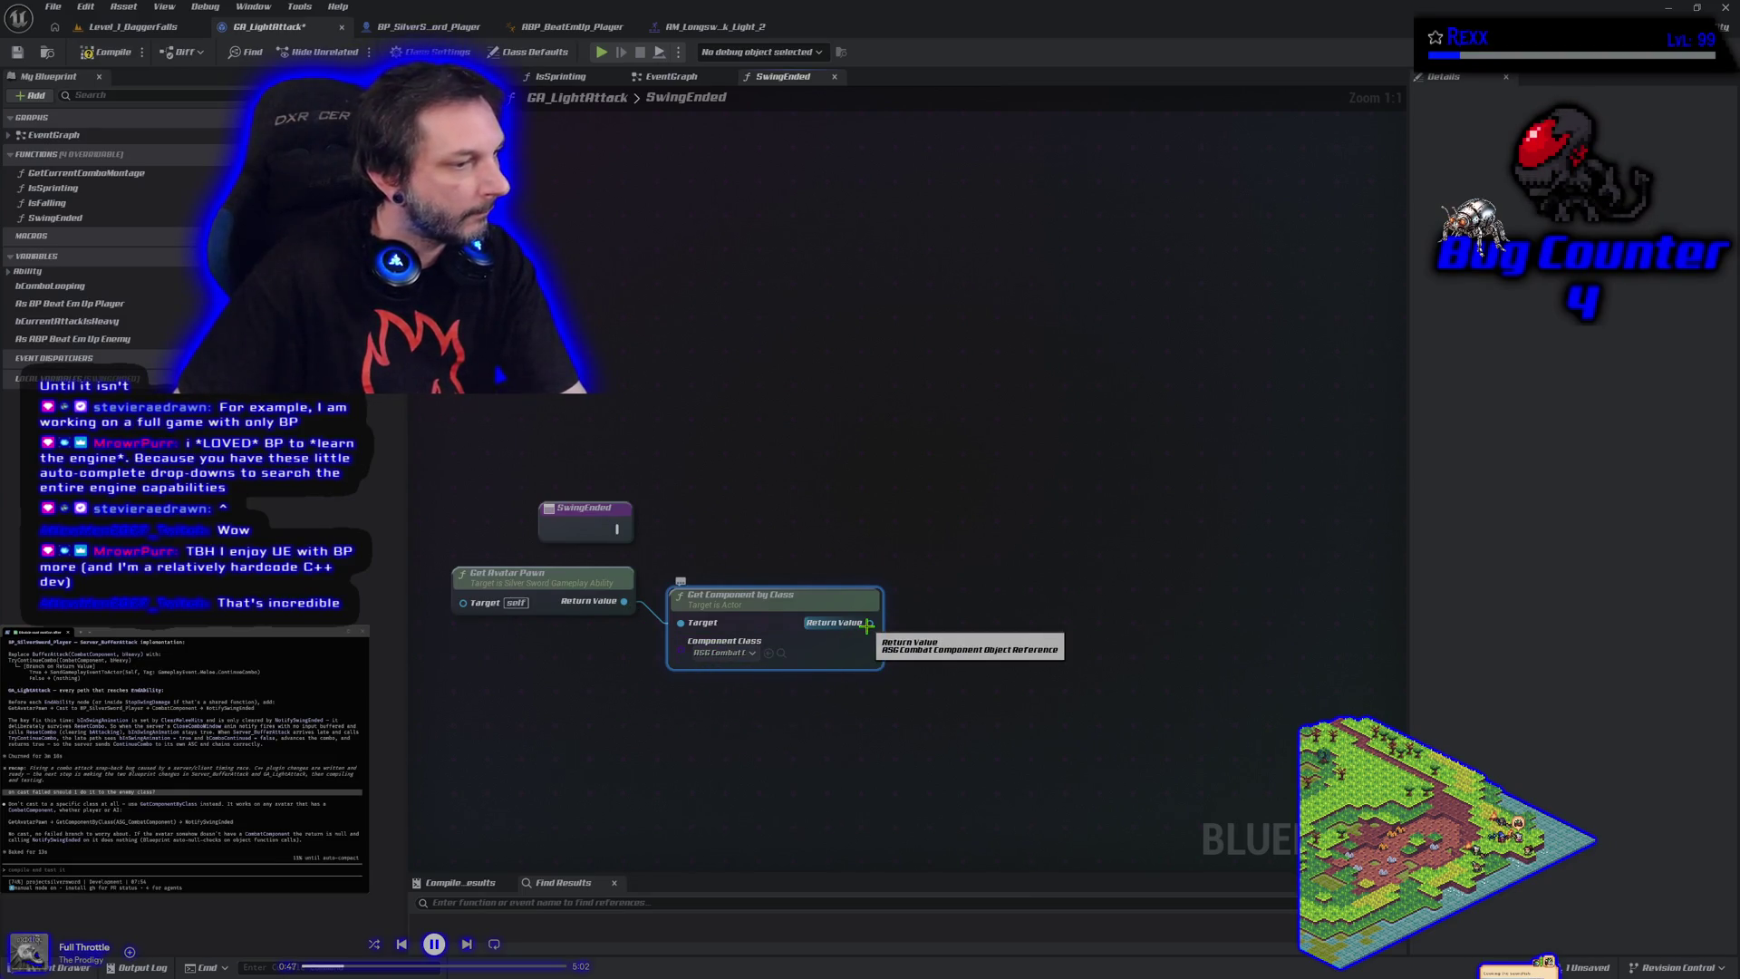
Call Notify Swing Ended on the combat component from SwingEnded, then compile the blueprint
{"action": "left_click_drag", "start_coordinate": [867, 624], "coordinate": [917, 624]}
{"action": "type", "text": "notif"}
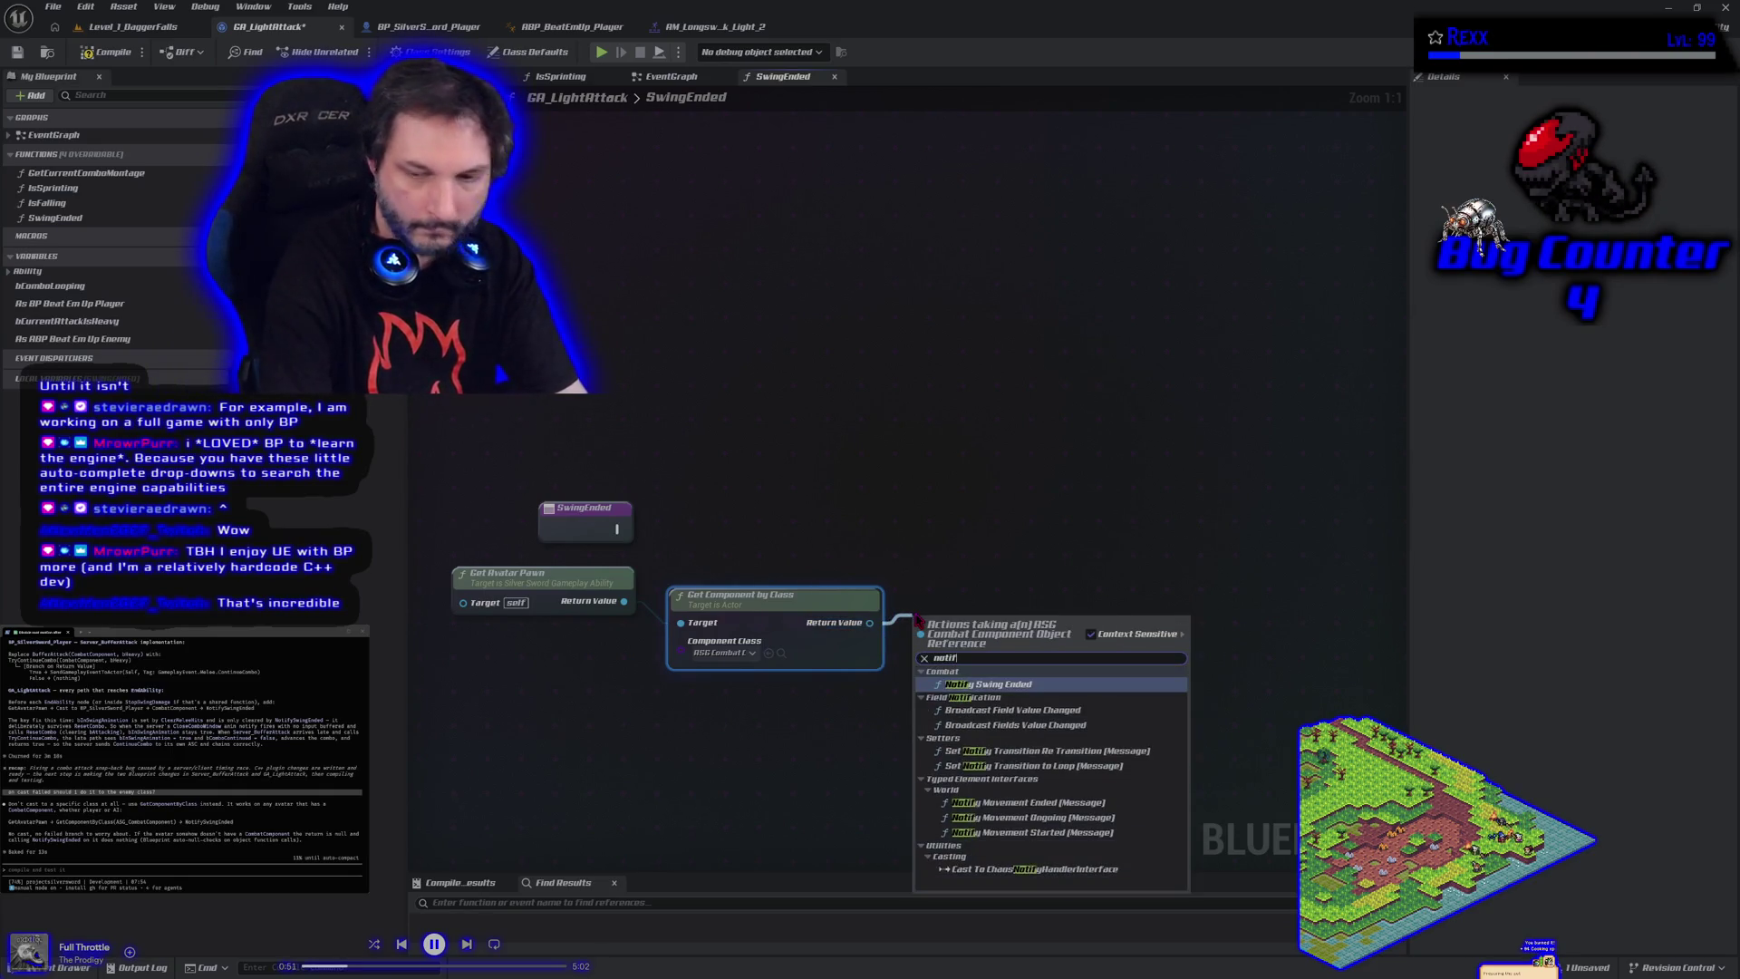
{"action": "key", "text": "Return"}
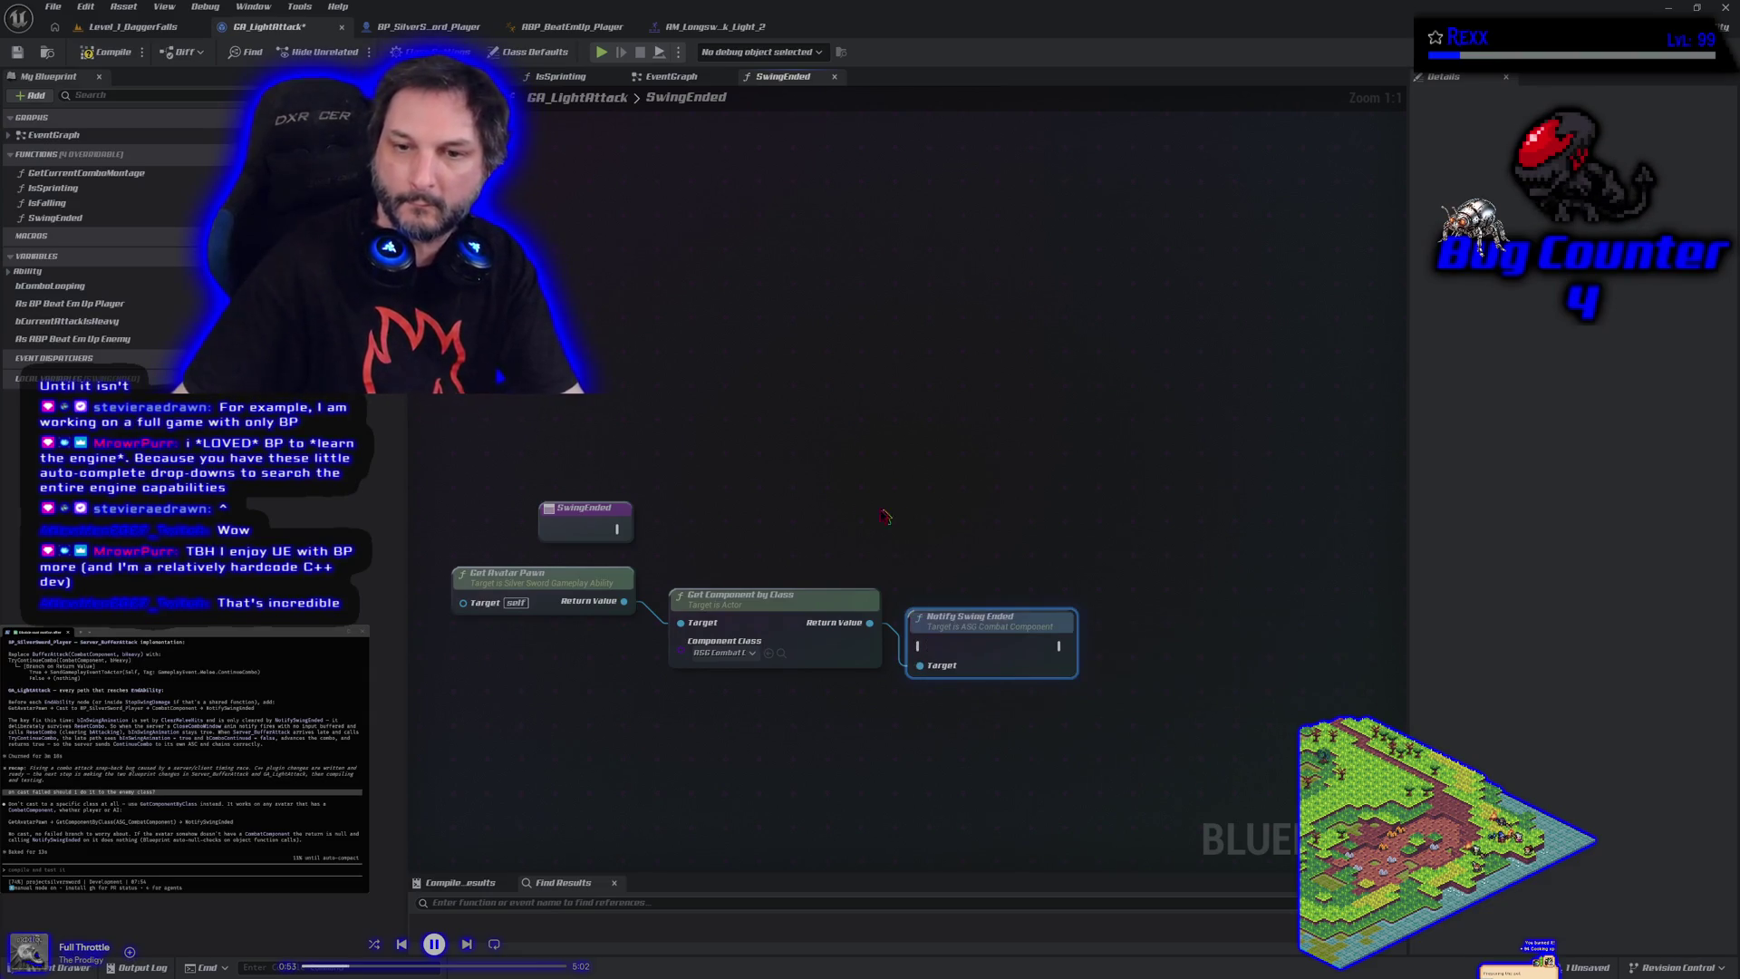
{"action": "mouse_move", "coordinate": [619, 529]}
{"action": "left_mouse_down"}
{"action": "mouse_move", "coordinate": [925, 647]}
{"action": "mouse_move", "coordinate": [943, 521]}
{"action": "left_mouse_up"}
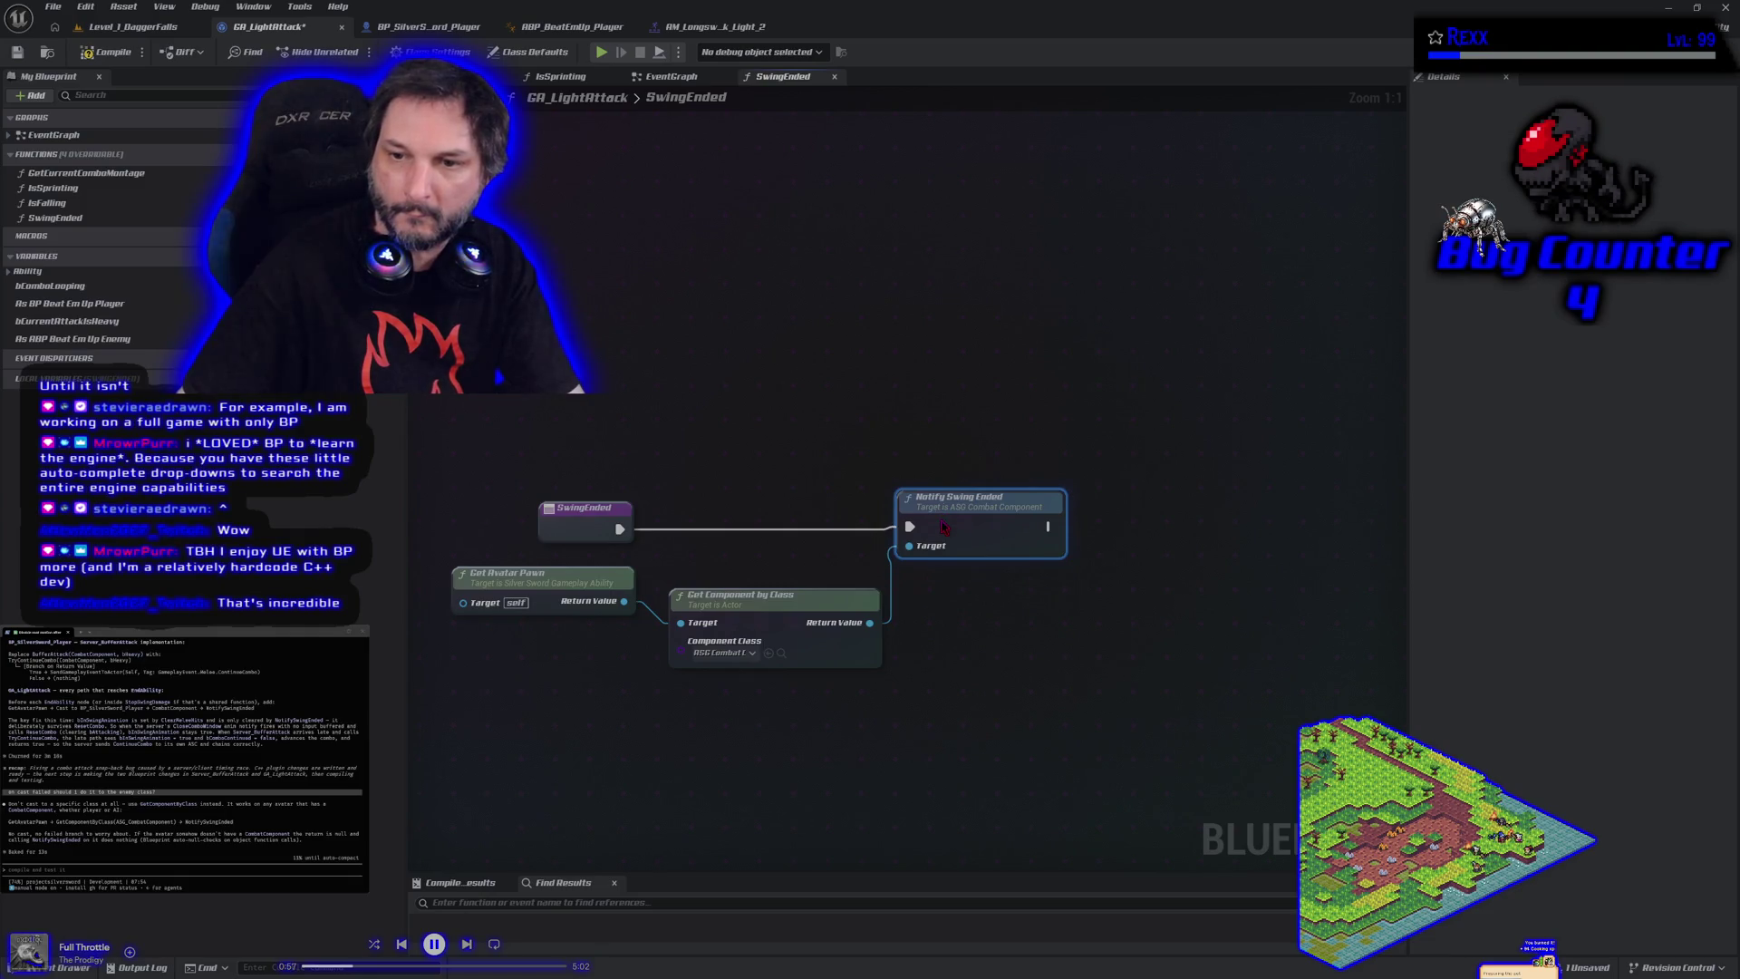
{"action": "left_click", "coordinate": [104, 54]}
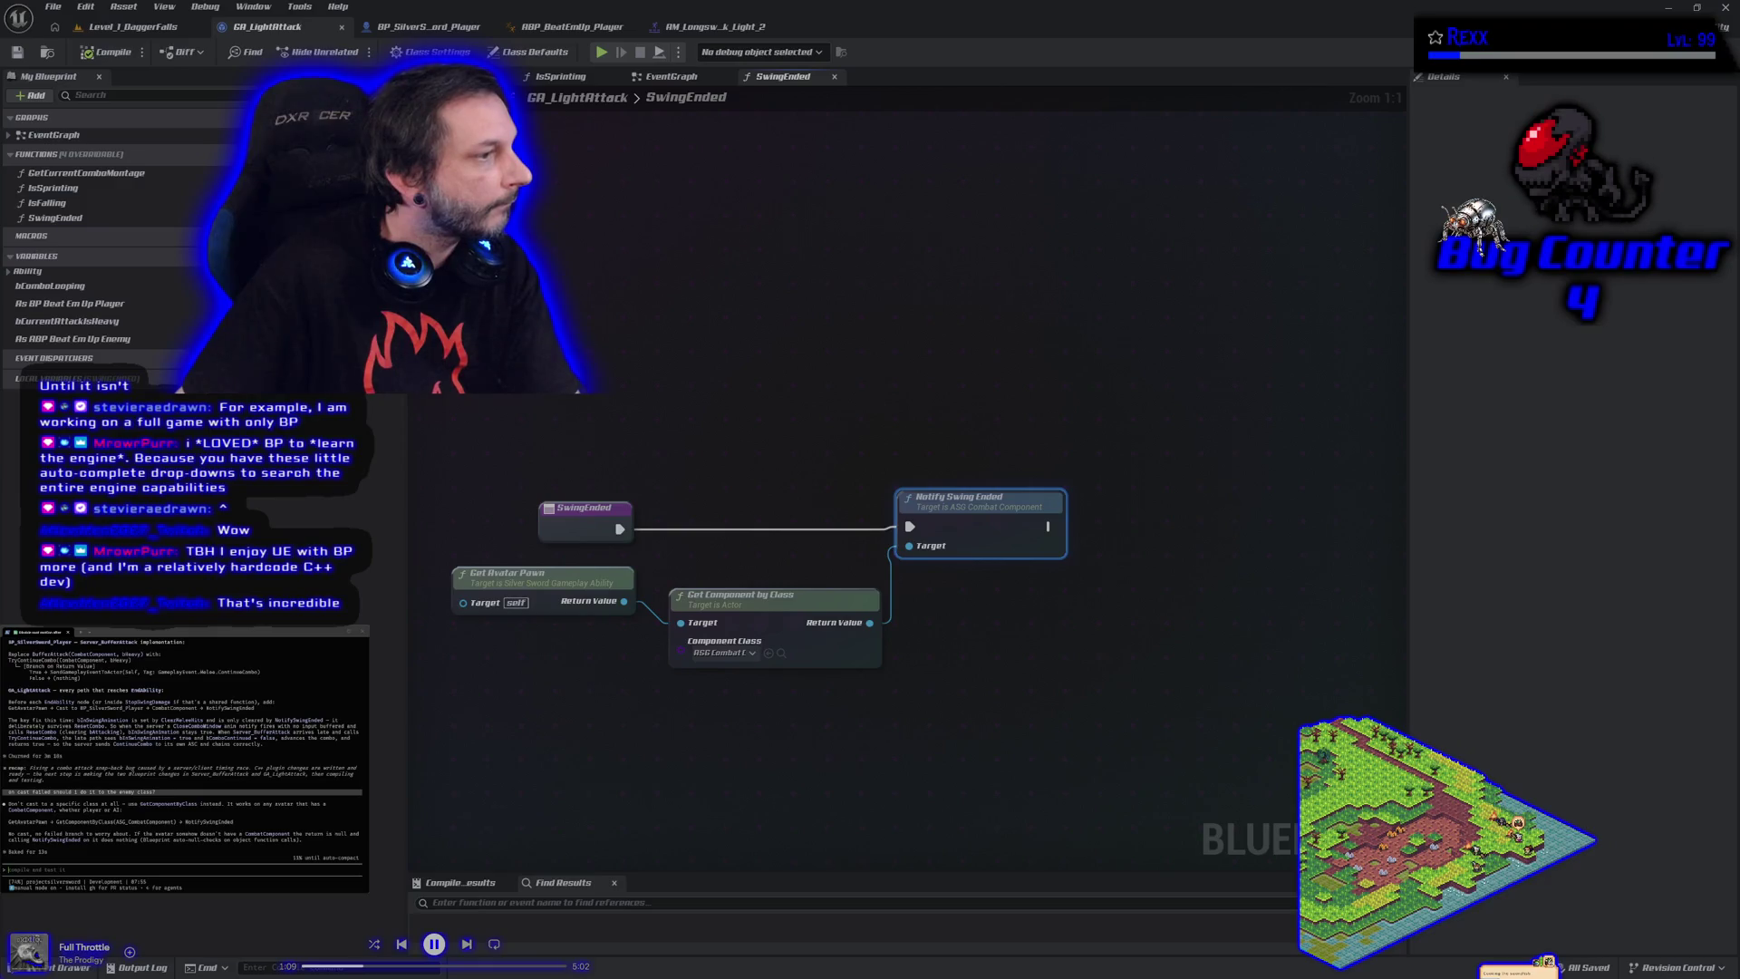
In the EventGraph, place a Swing Ended call between Stop Swing Damage and a shifted End Ability
{"action": "left_click", "coordinate": [670, 76]}
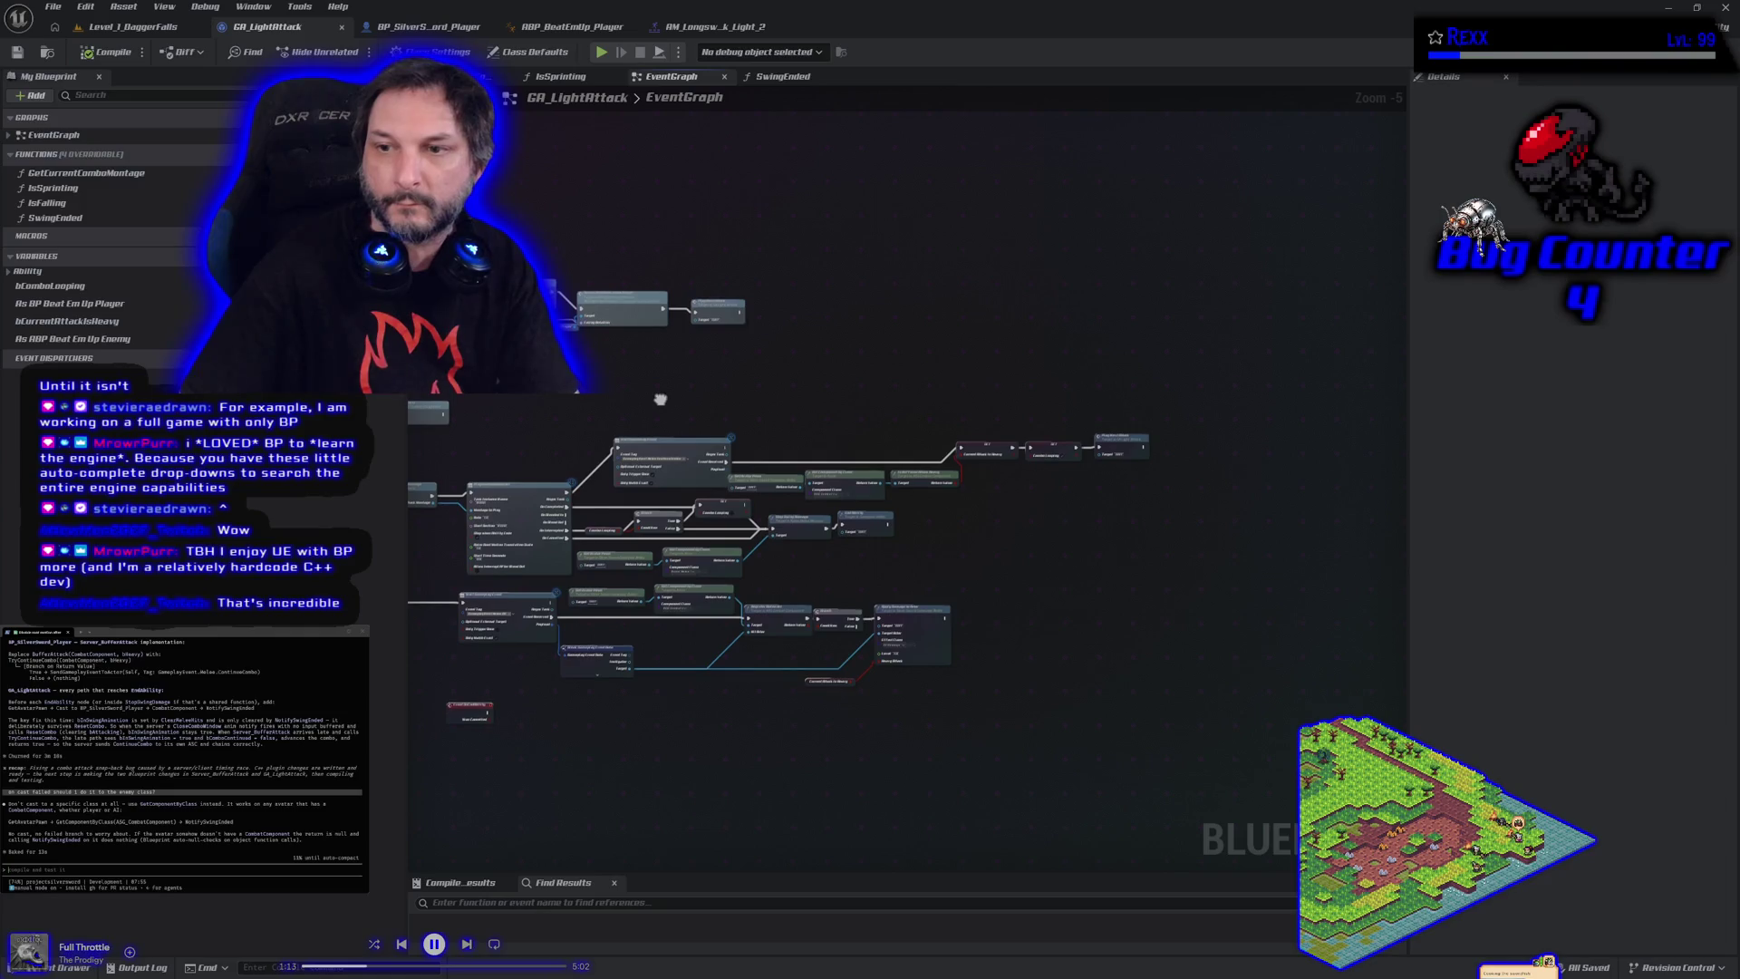
{"action": "scroll", "coordinate": [768, 532], "scroll_direction": "up", "scroll_amount": 4}
{"action": "left_click_drag", "start_coordinate": [997, 502], "coordinate": [1203, 510]}
{"action": "mouse_move", "coordinate": [93, 223]}
{"action": "left_mouse_down"}
{"action": "mouse_move", "coordinate": [934, 544]}
{"action": "mouse_move", "coordinate": [1080, 555]}
{"action": "left_mouse_up"}
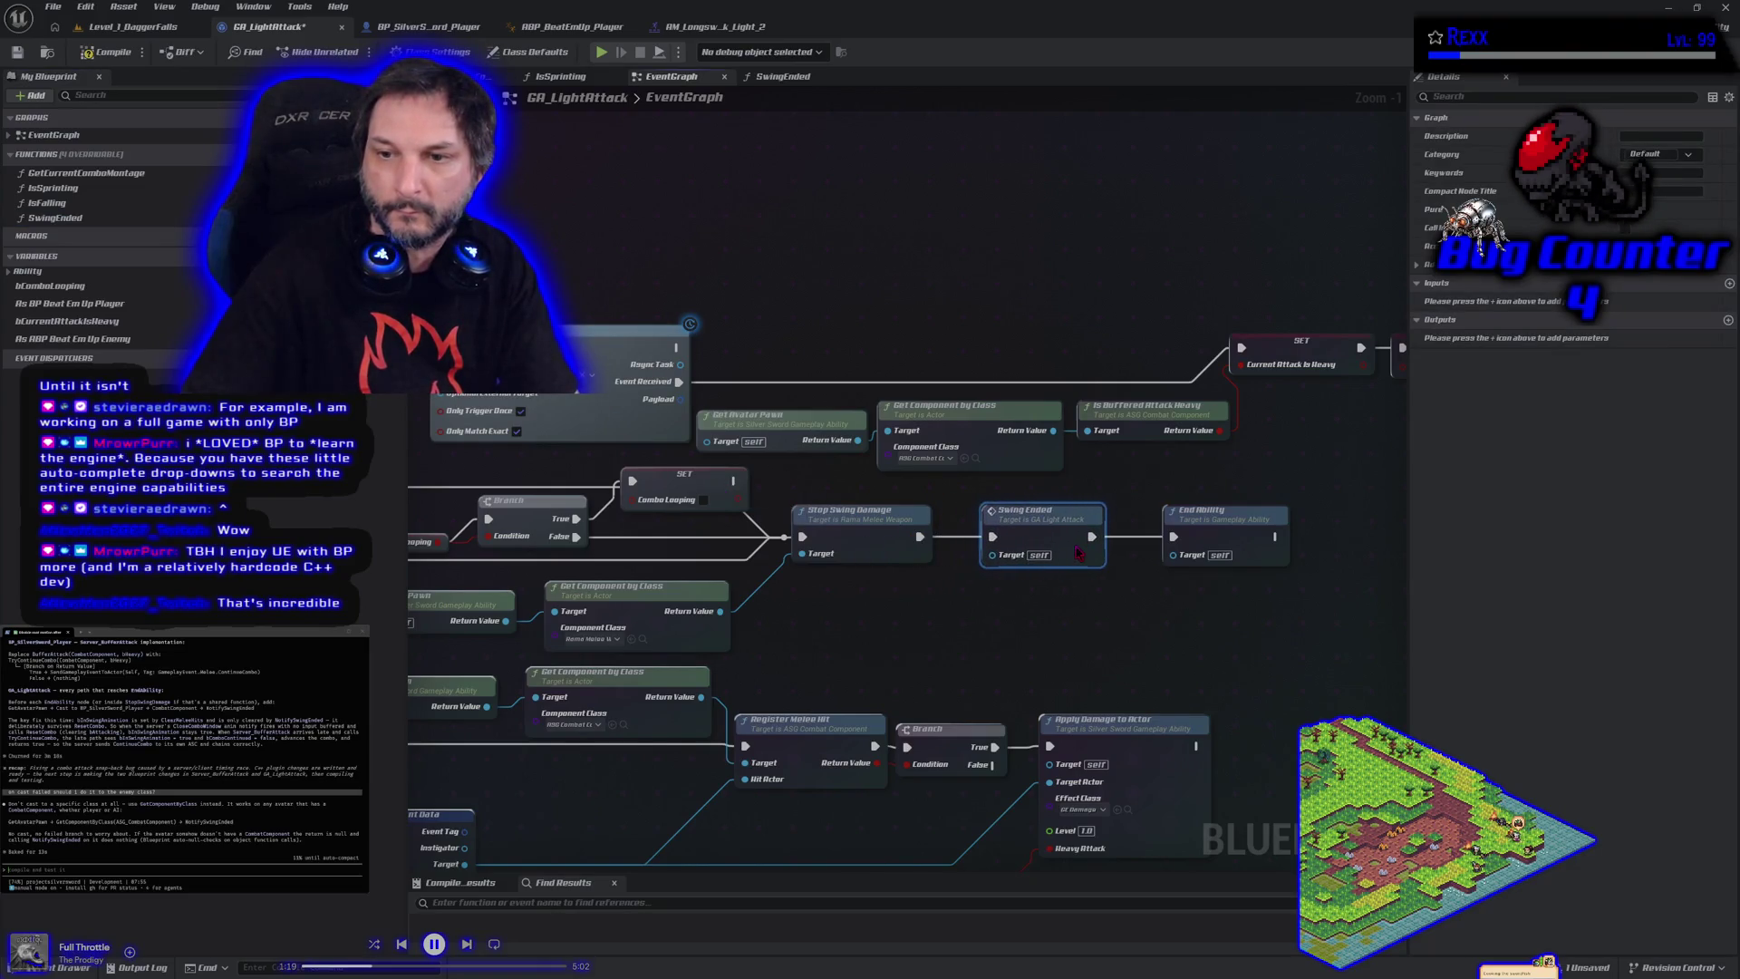
{"action": "left_click_drag", "start_coordinate": [869, 631], "coordinate": [981, 603]}
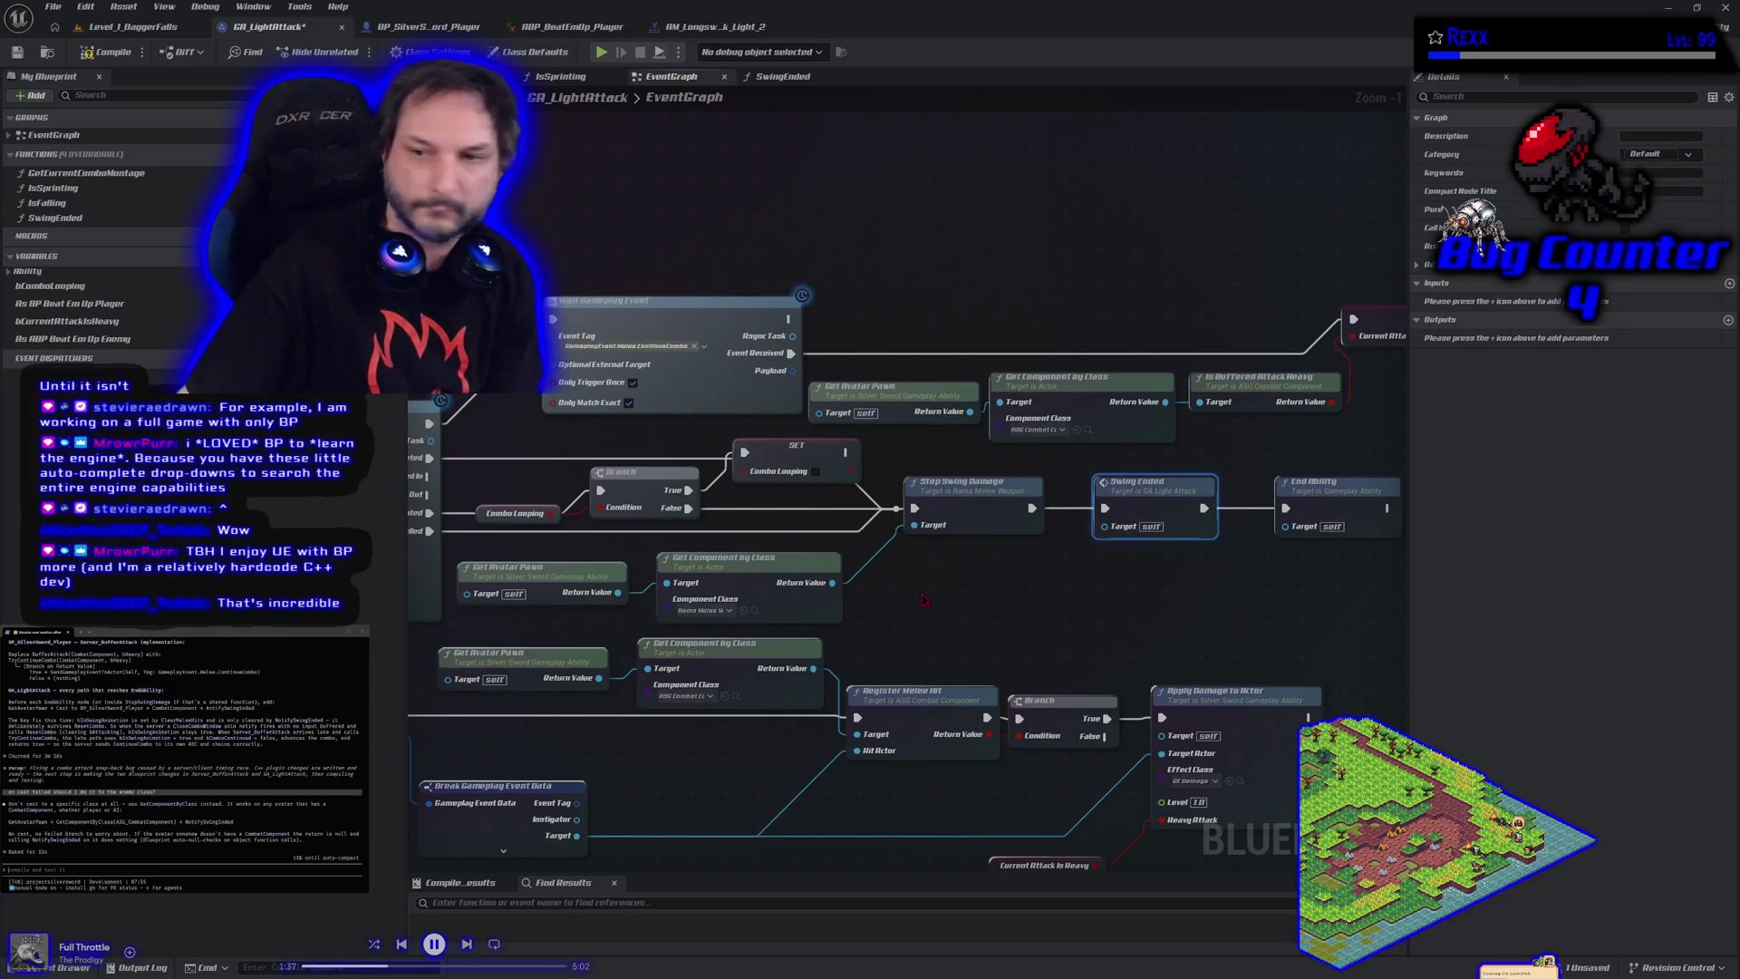
Review the GA_LightAttack event graph and paste its copied graph text into the terminal
{"action": "scroll", "coordinate": [924, 601], "scroll_direction": "down", "scroll_amount": 2}
{"action": "left_click_drag", "start_coordinate": [924, 601], "coordinate": [966, 539]}
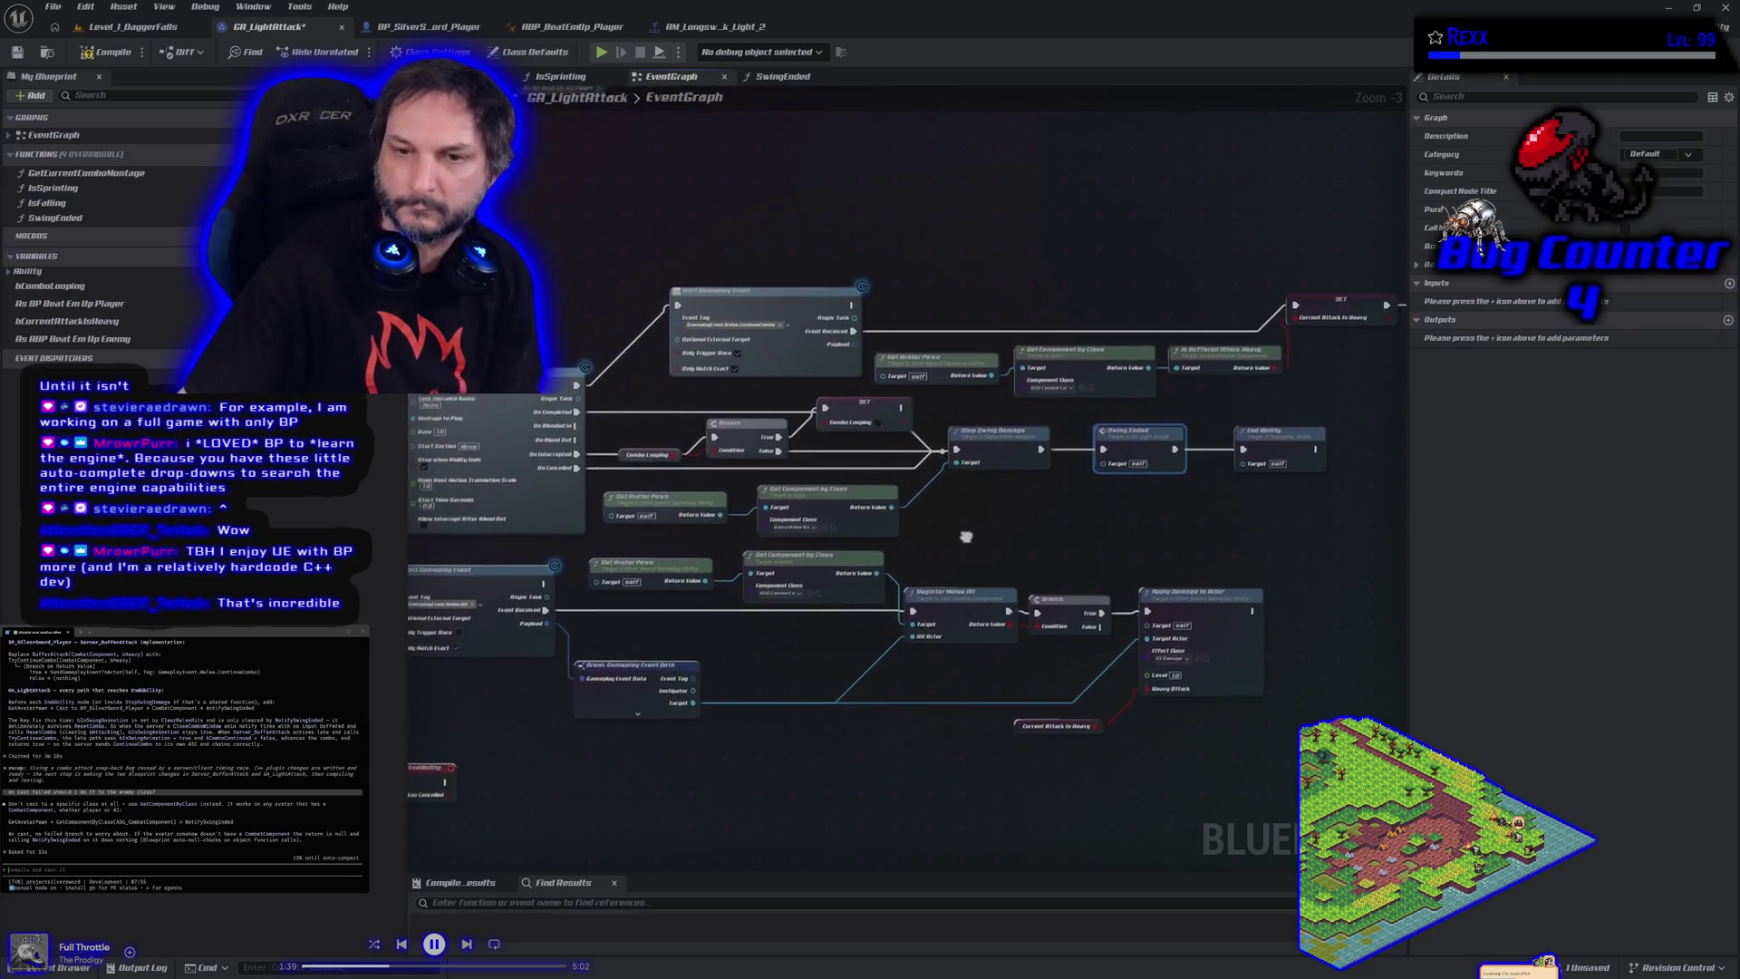
{"action": "scroll", "coordinate": [966, 539], "scroll_direction": "down", "scroll_amount": 2}
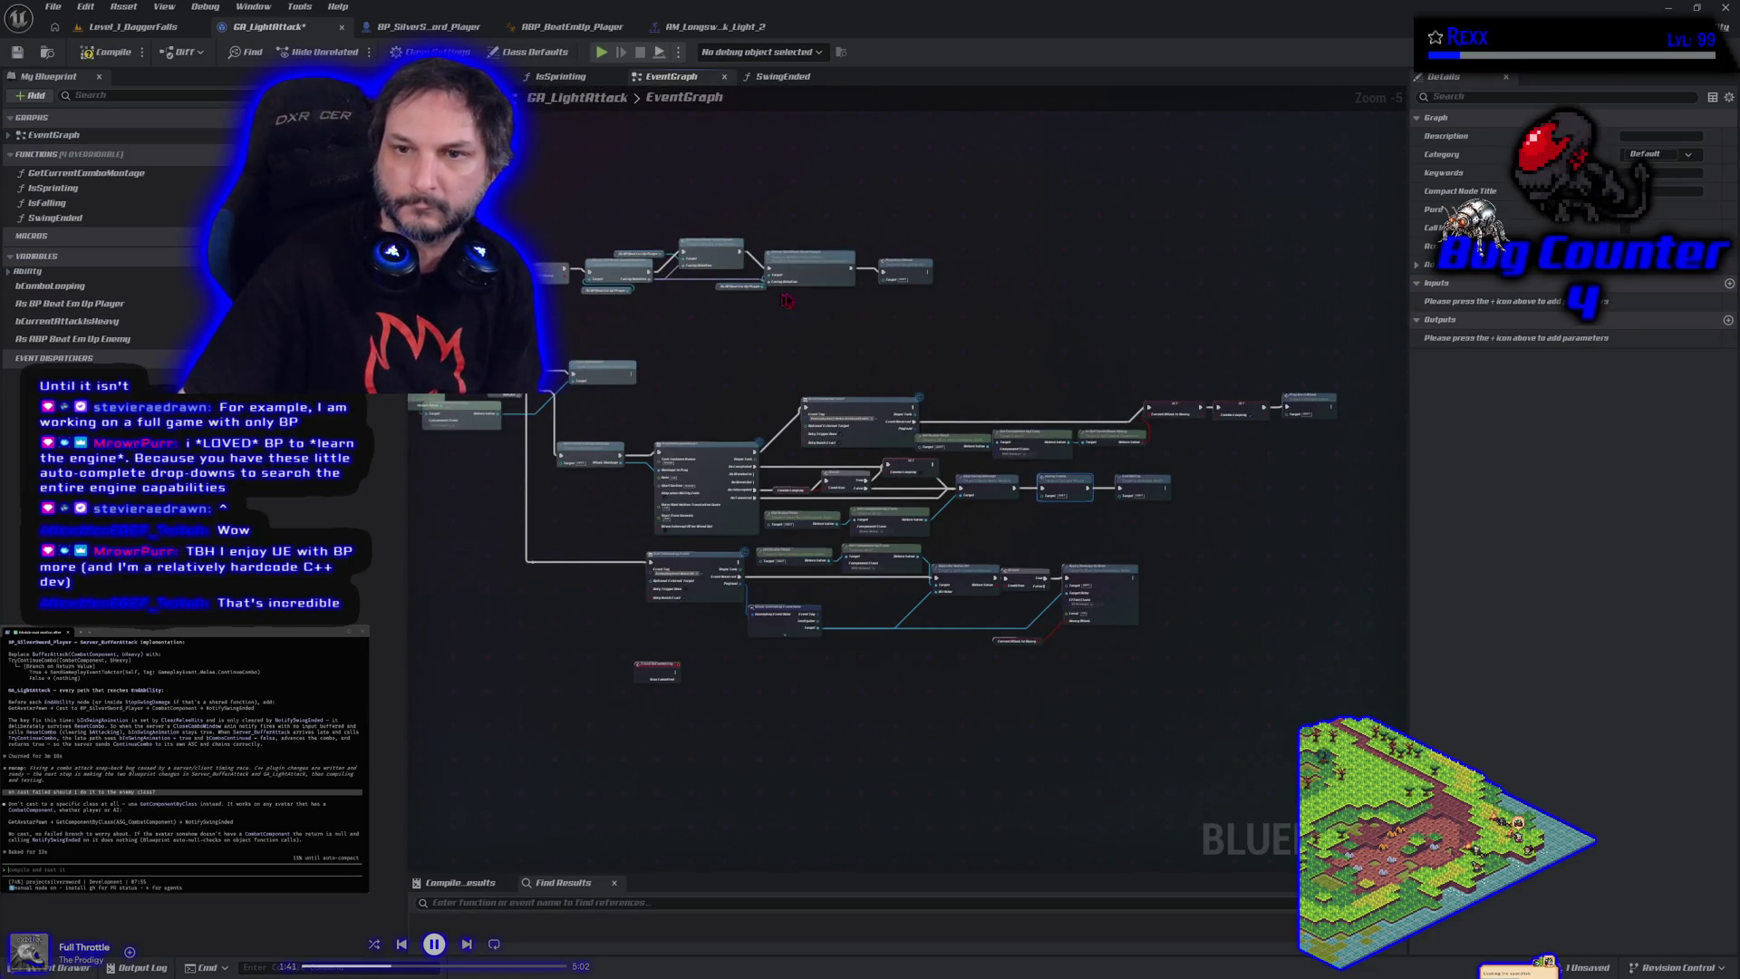
{"action": "mouse_move", "coordinate": [877, 319]}
{"action": "left_mouse_down"}
{"action": "mouse_move", "coordinate": [948, 311]}
{"action": "mouse_move", "coordinate": [979, 354]}
{"action": "mouse_move", "coordinate": [786, 298]}
{"action": "left_mouse_up"}
{"action": "scroll", "coordinate": [944, 520], "scroll_direction": "up", "scroll_amount": 4}
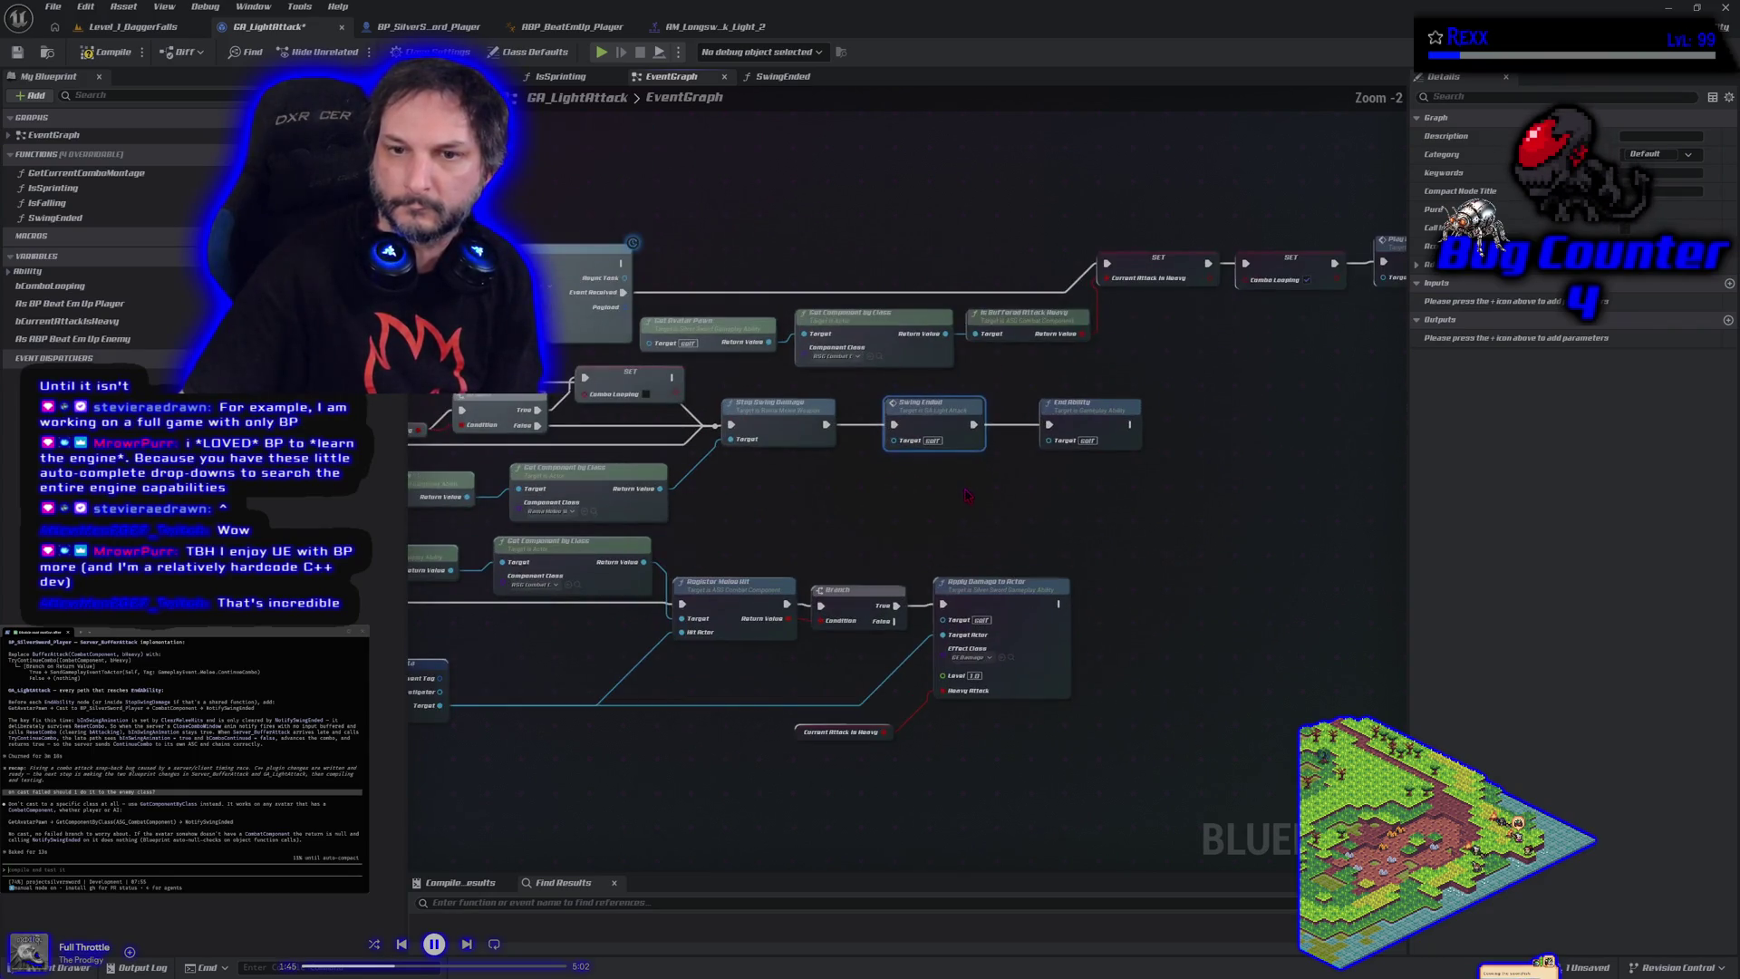
{"action": "scroll", "coordinate": [944, 519], "scroll_direction": "down", "scroll_amount": 5}
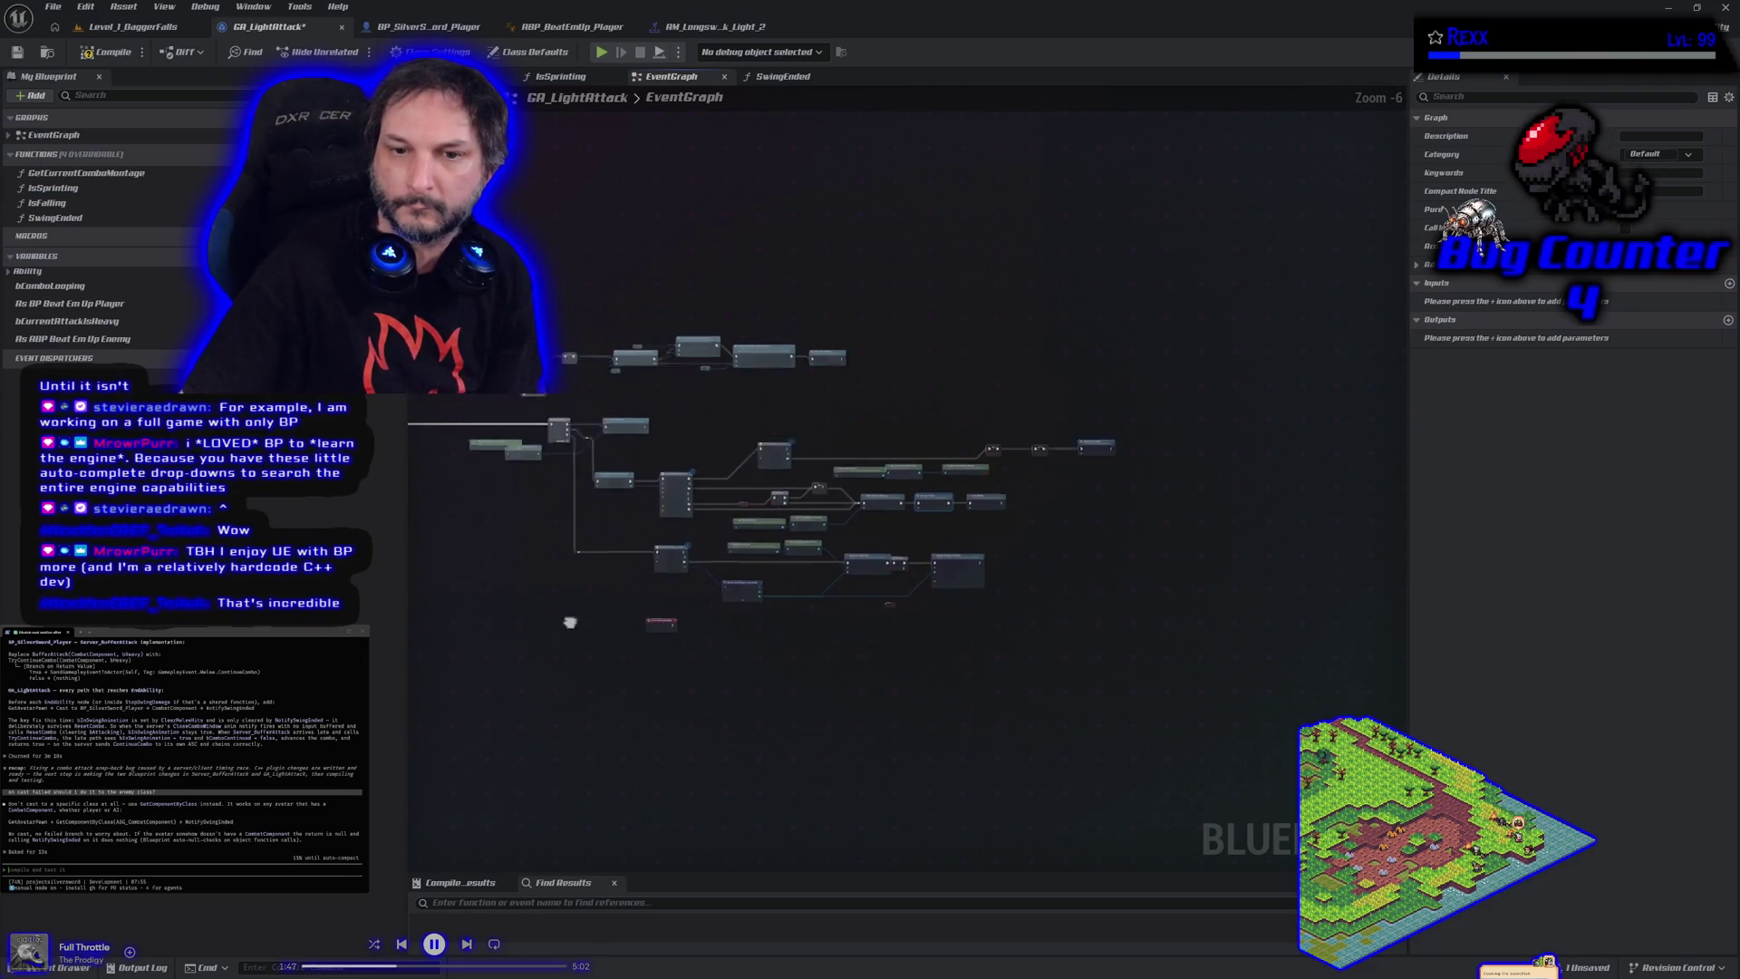
{"action": "scroll", "coordinate": [1105, 685], "scroll_direction": "up", "scroll_amount": 4}
{"action": "scroll", "coordinate": [1058, 619], "scroll_direction": "down", "scroll_amount": 4}
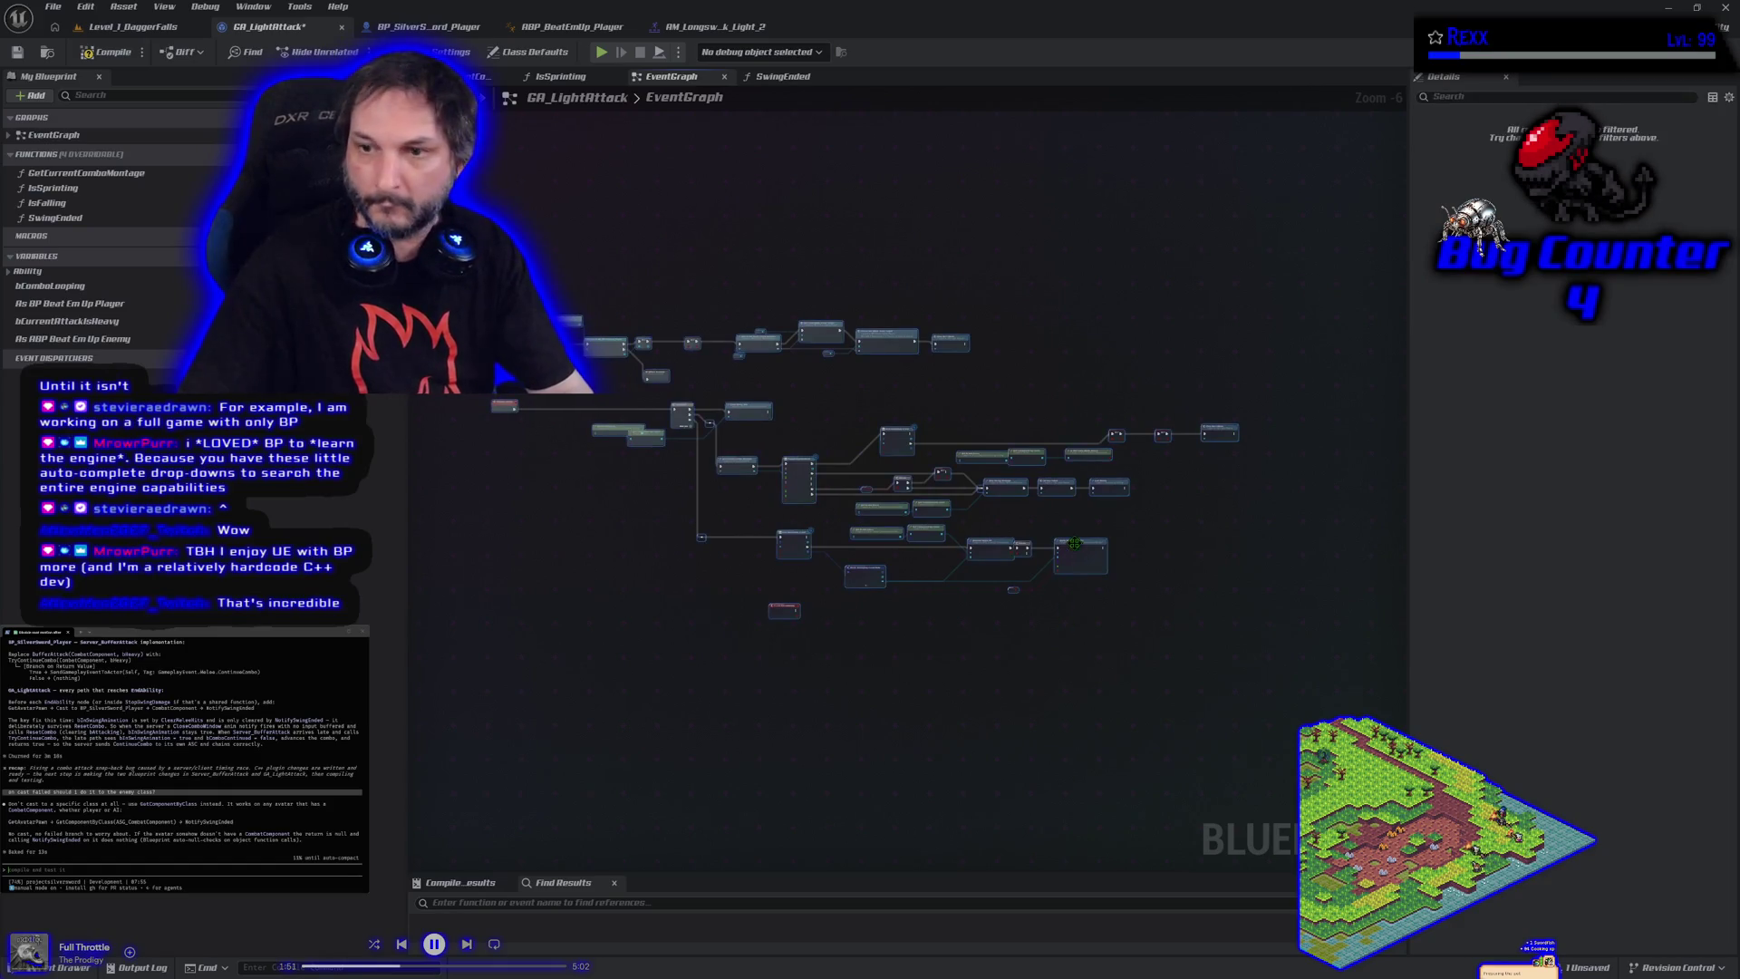
{"action": "mouse_move", "coordinate": [1070, 548]}
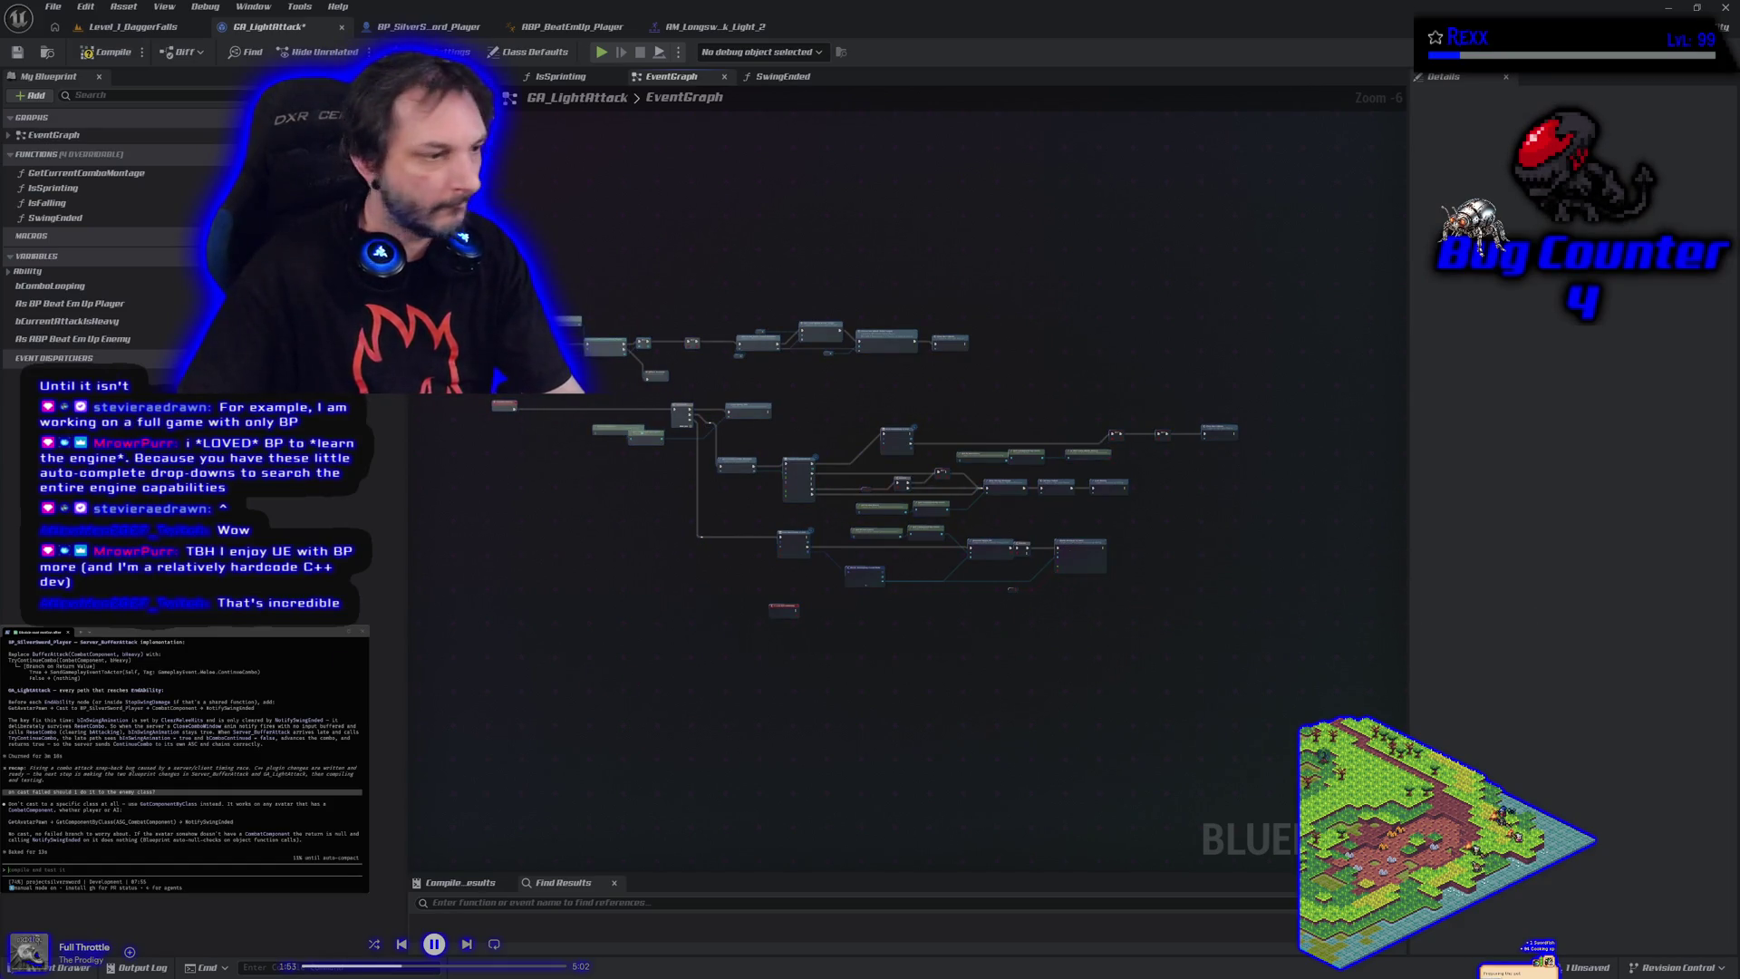
{"action": "key", "text": "ctrl+v"}
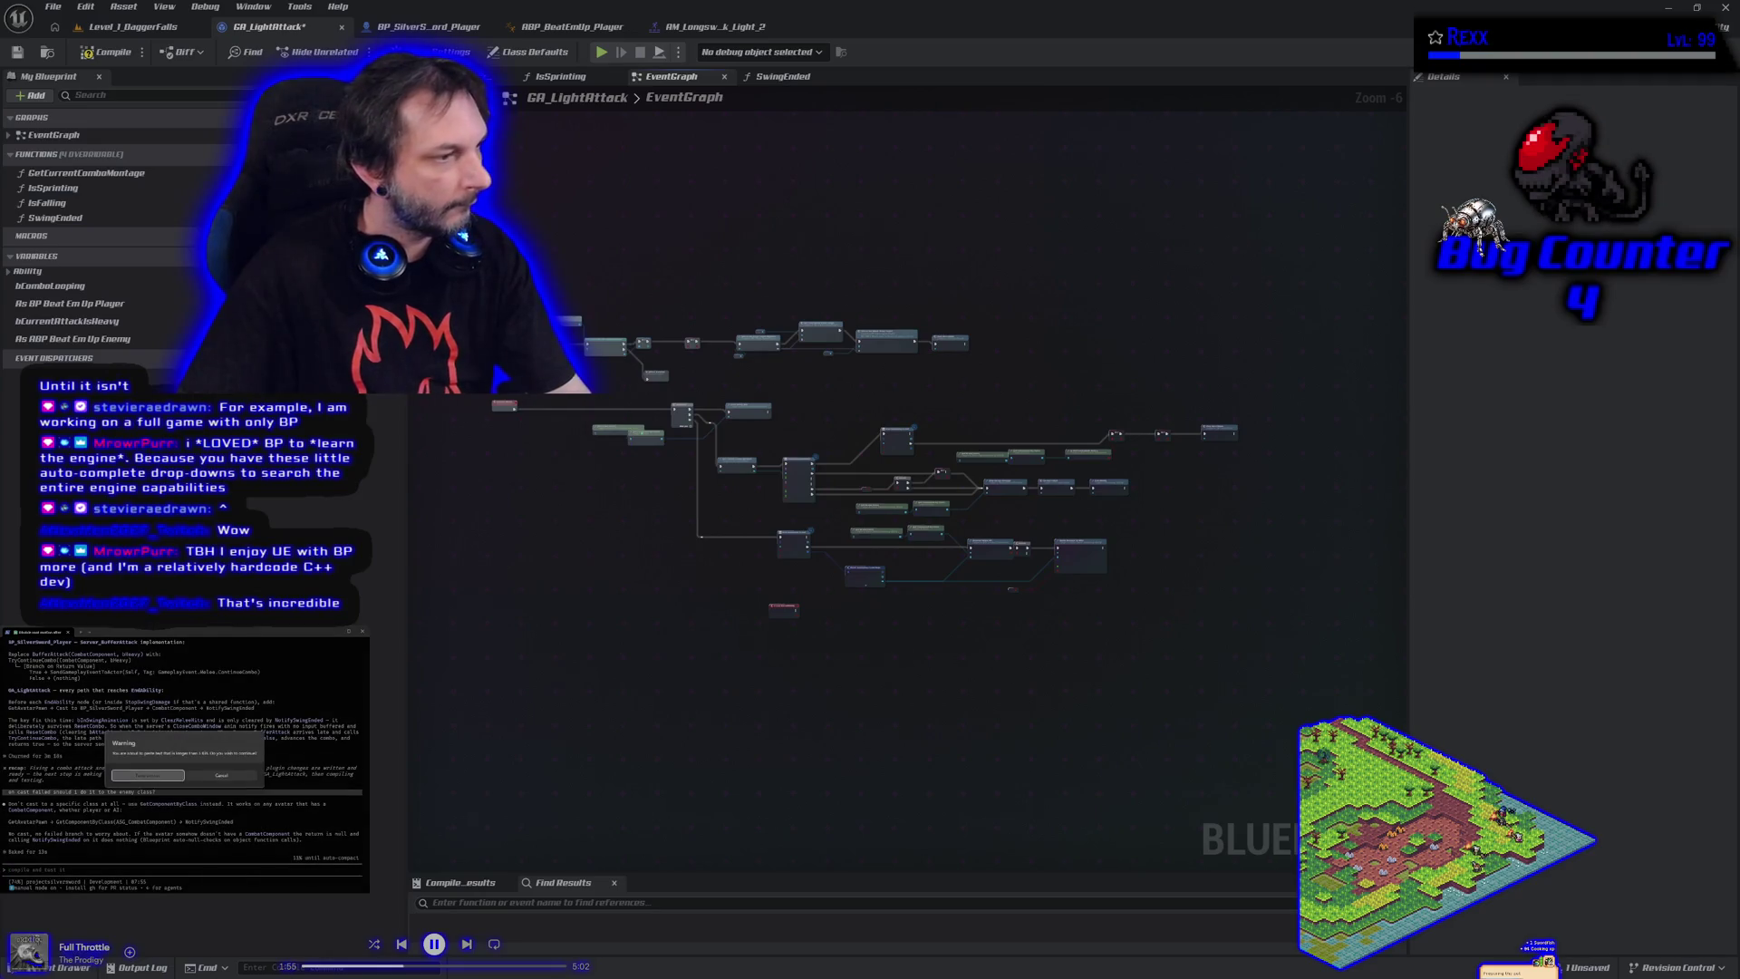
{"action": "key", "text": "Return"}
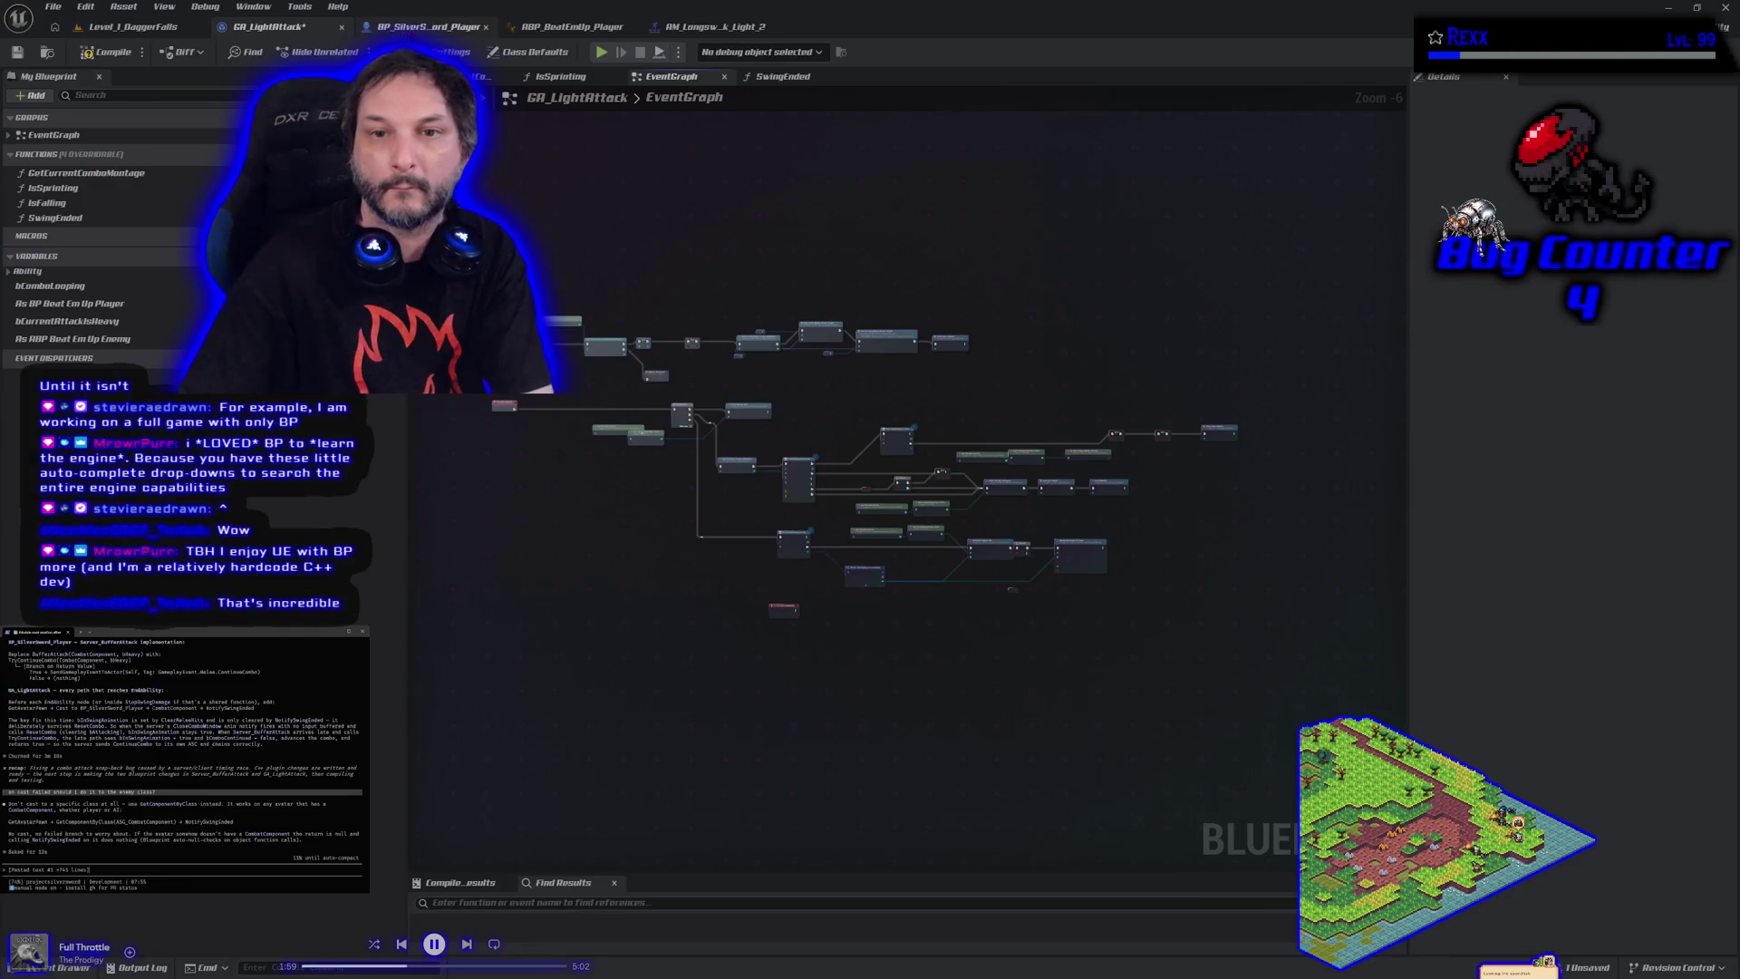
Paste the SwingEnded function graph text into the terminal, then view BP_SilverSword_Player
{"action": "left_click", "coordinate": [771, 78]}
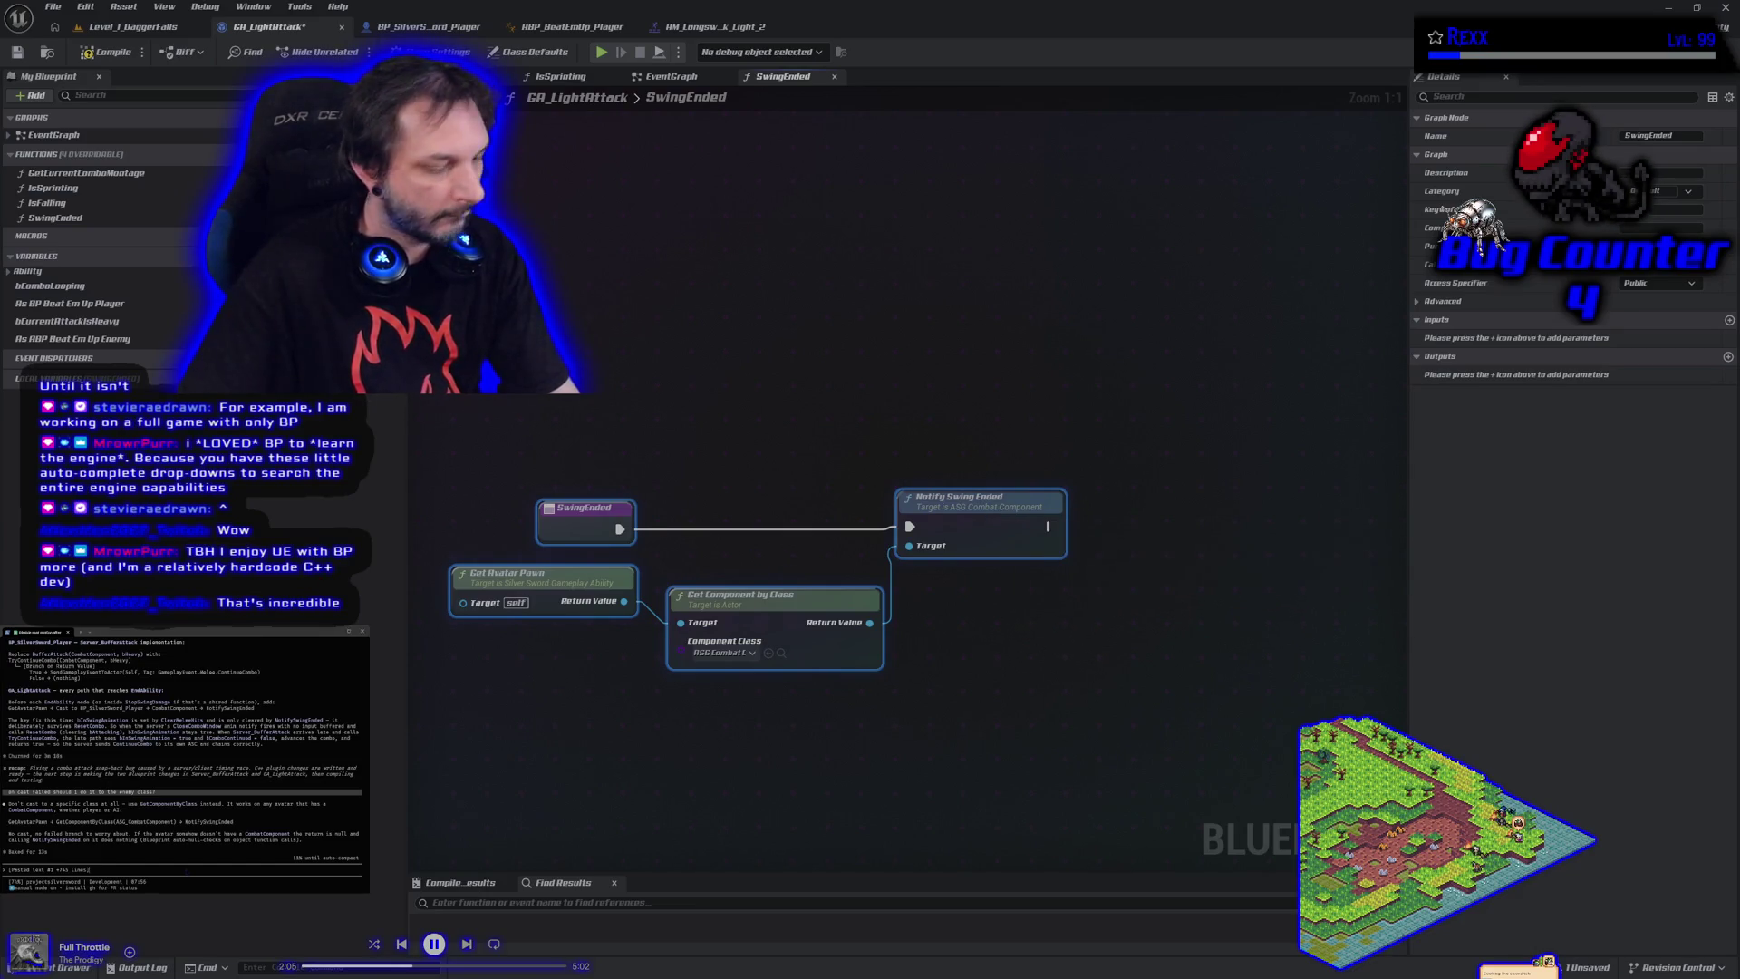
{"action": "key", "text": "ctrl+v"}
{"action": "left_click", "coordinate": [172, 778]}
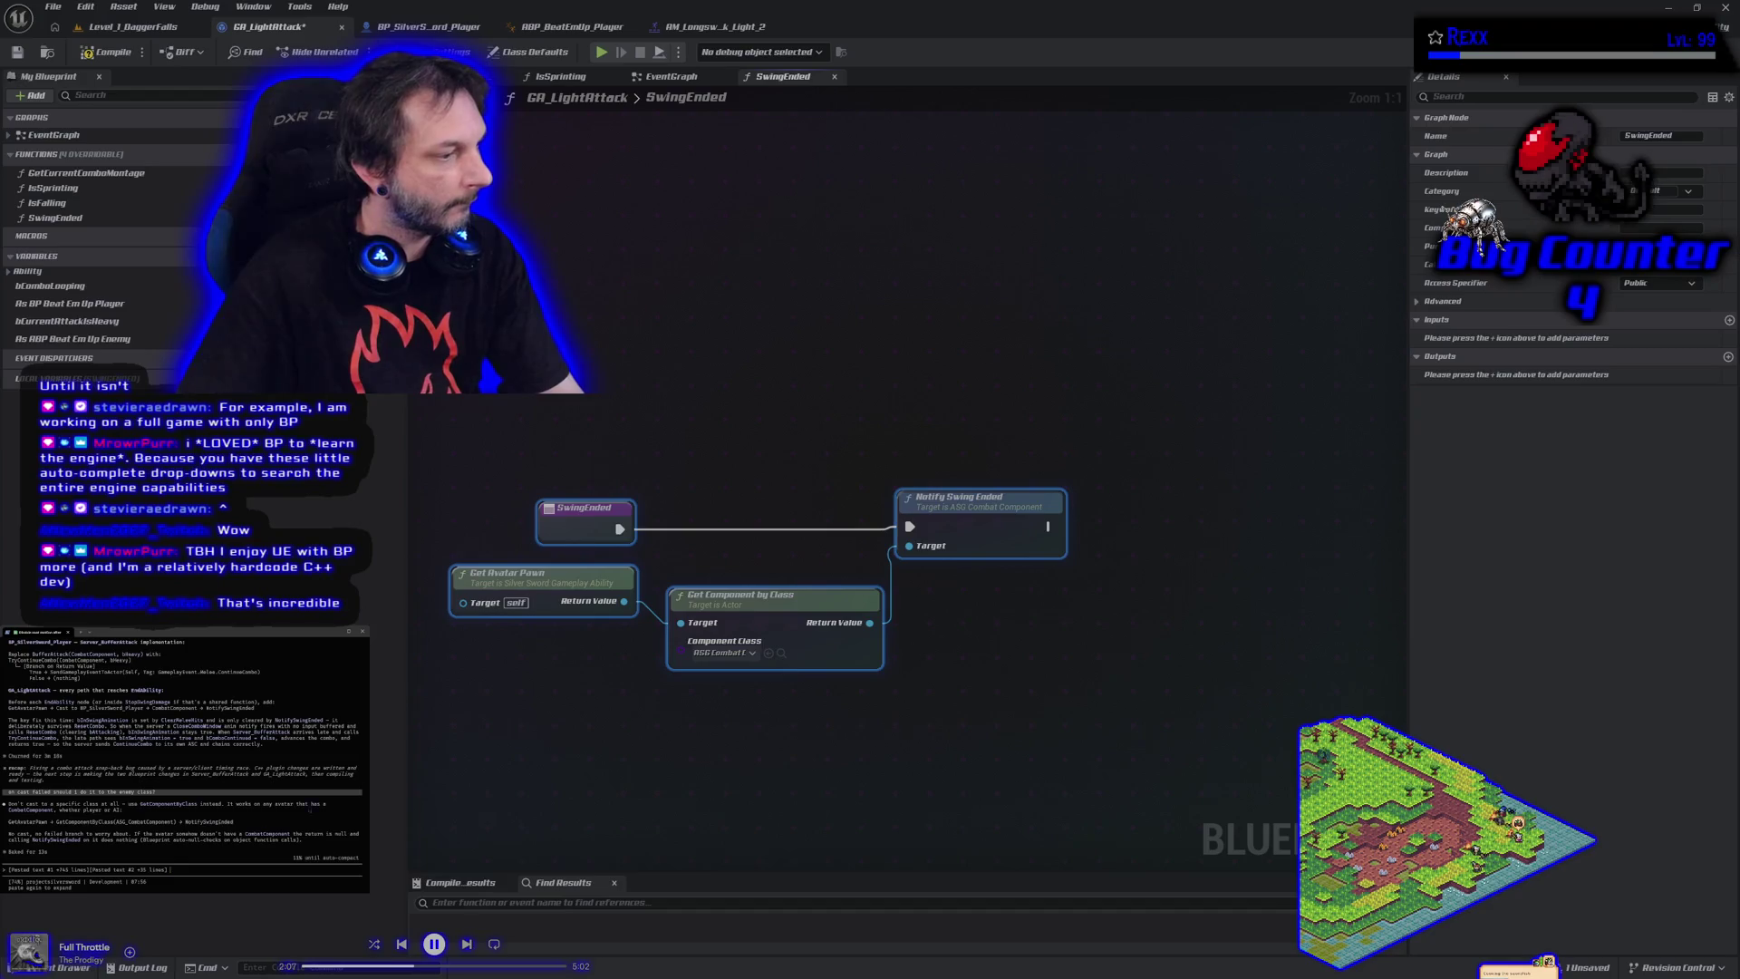
{"action": "left_click", "coordinate": [447, 27]}
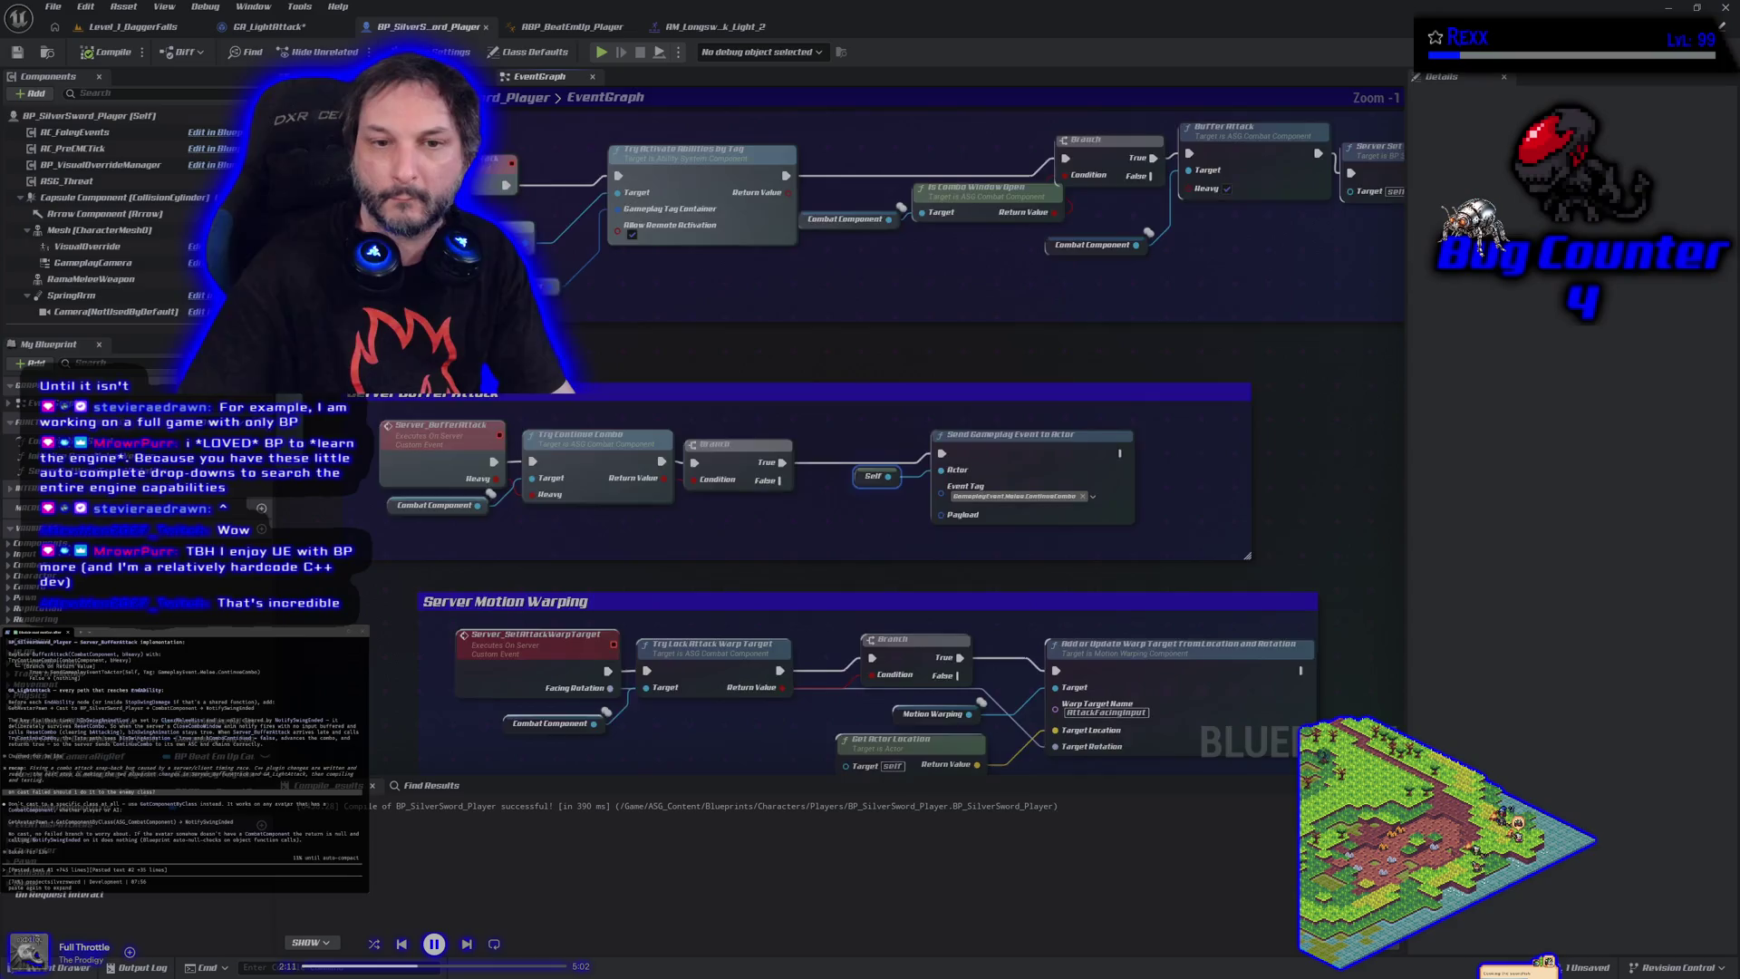
Copy the Server Buffer Attack nodes and send their pasted text to the assistant in the terminal
{"action": "scroll", "coordinate": [695, 402], "scroll_direction": "down", "scroll_amount": 1}
{"action": "left_click_drag", "start_coordinate": [562, 504], "coordinate": [1229, 446]}
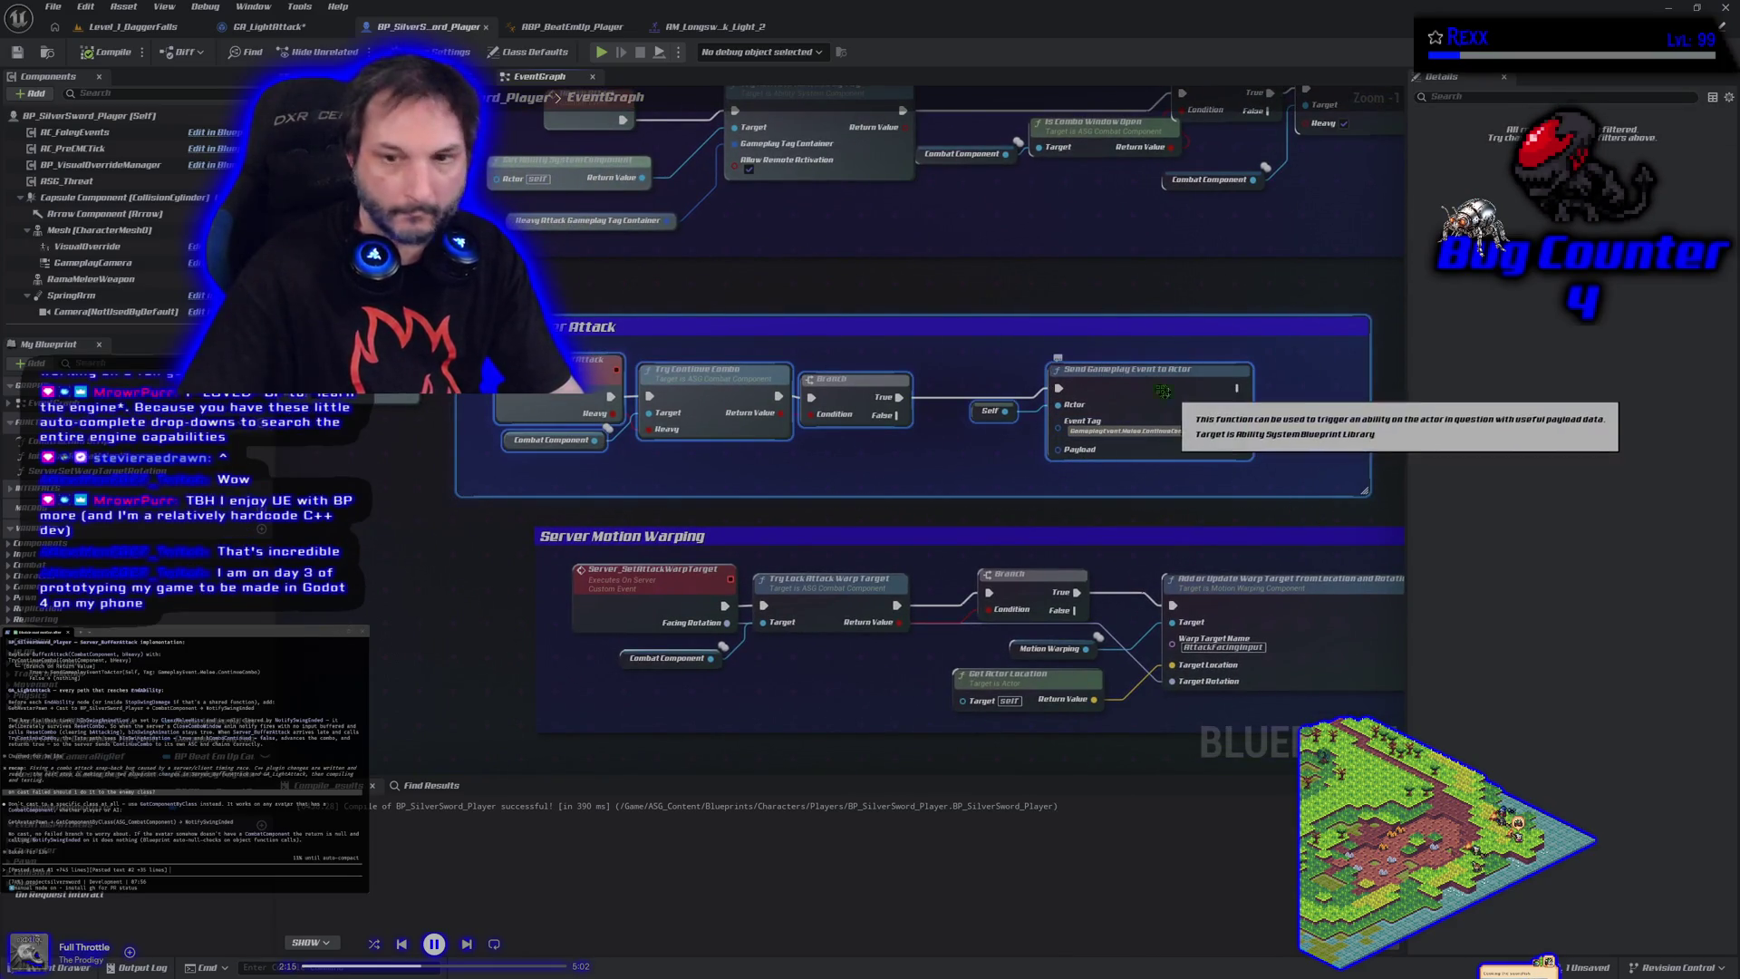
{"action": "left_click", "coordinate": [957, 277]}
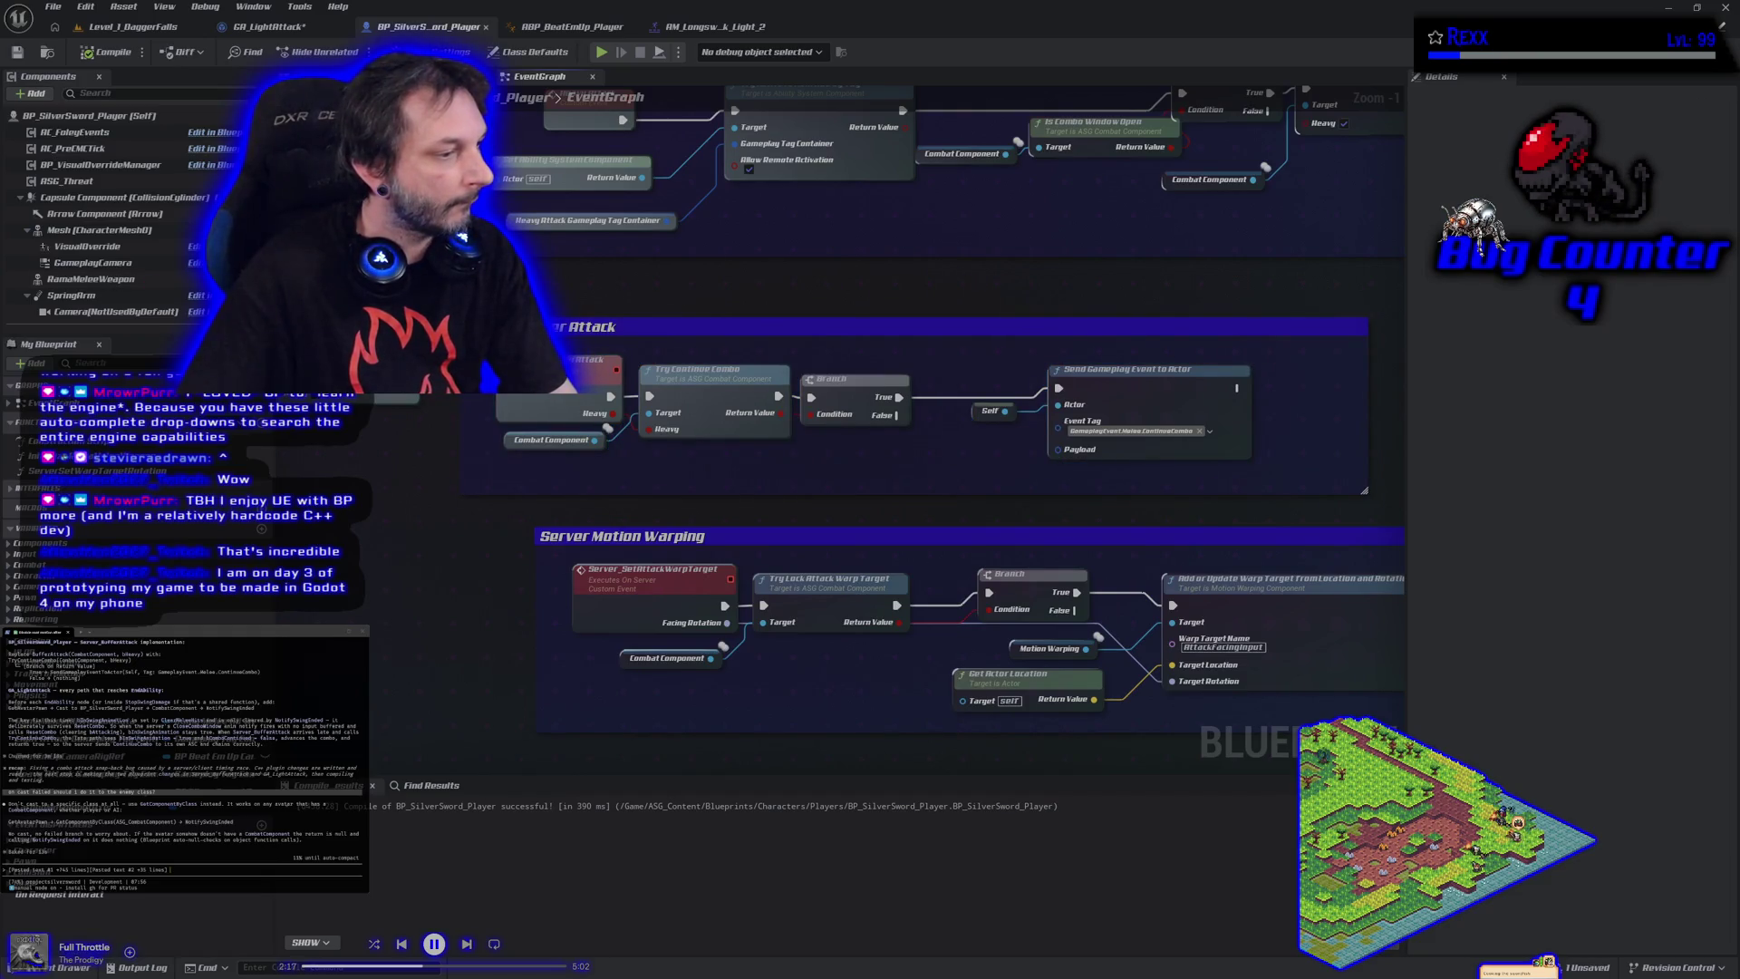
{"action": "key", "text": "ctrl+v"}
{"action": "key", "text": "Return"}
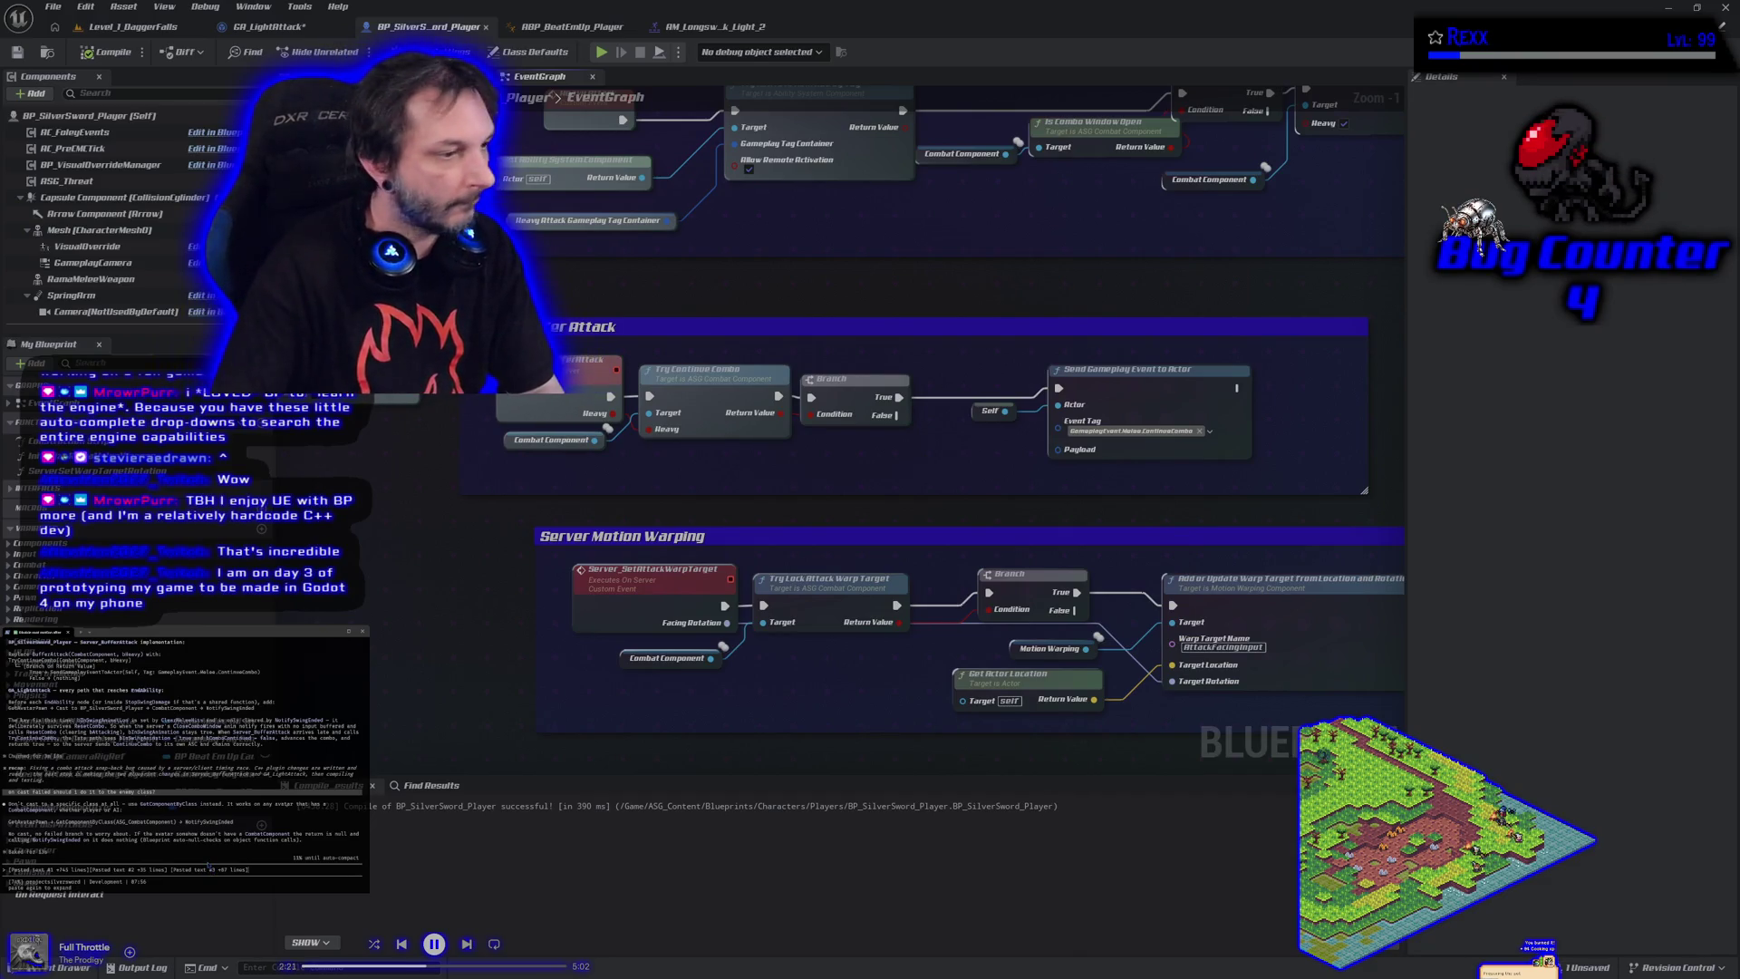
{"action": "key", "text": "Return"}
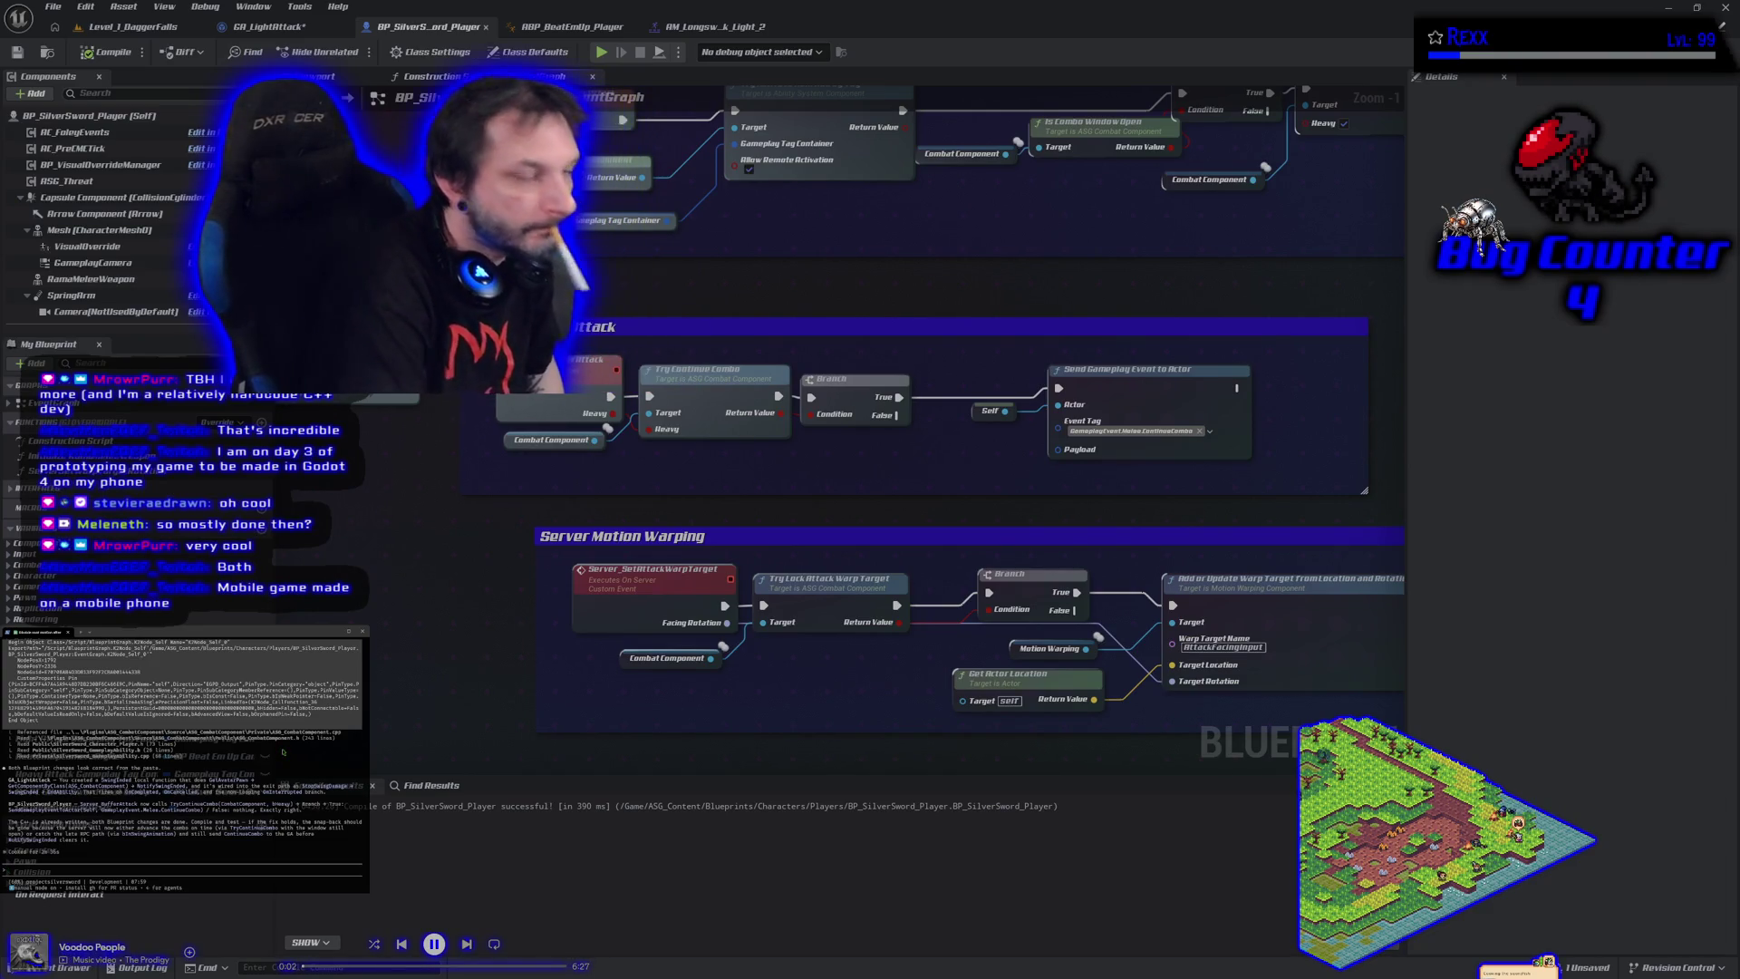
Save the GA_LightAttack blueprint and go back to the Level_1_DaggerFalls level
{"action": "left_click", "coordinate": [272, 28]}
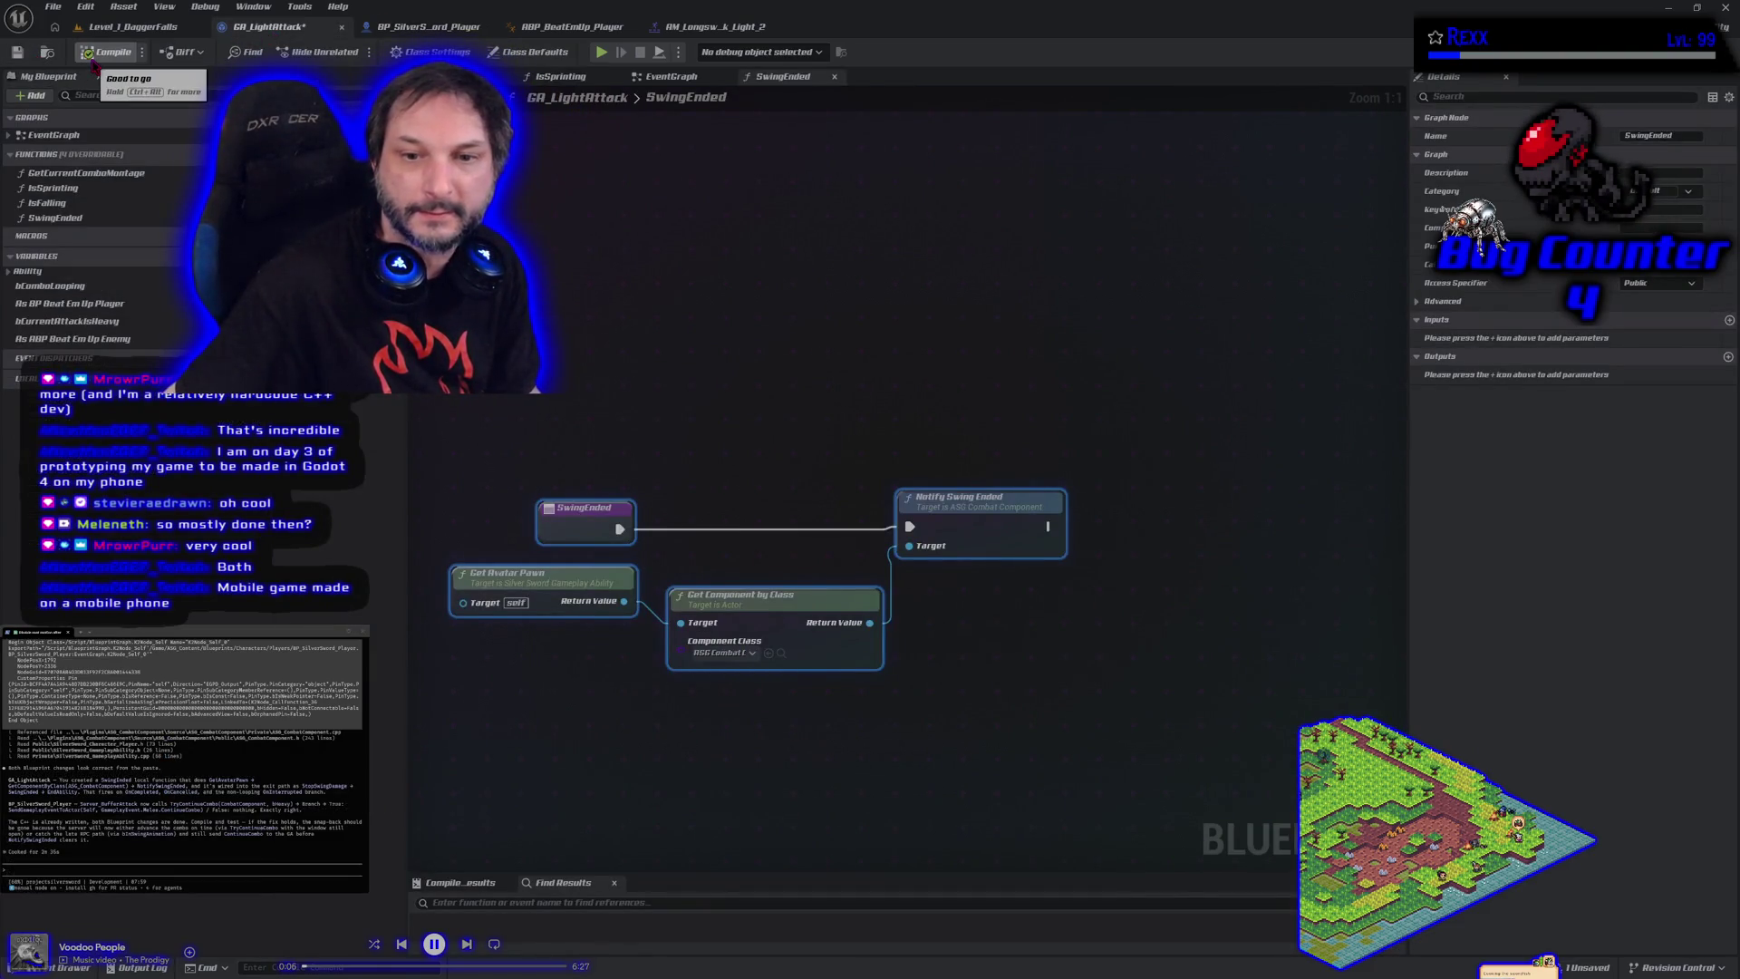
{"action": "left_click", "coordinate": [18, 52]}
{"action": "left_click", "coordinate": [127, 27]}
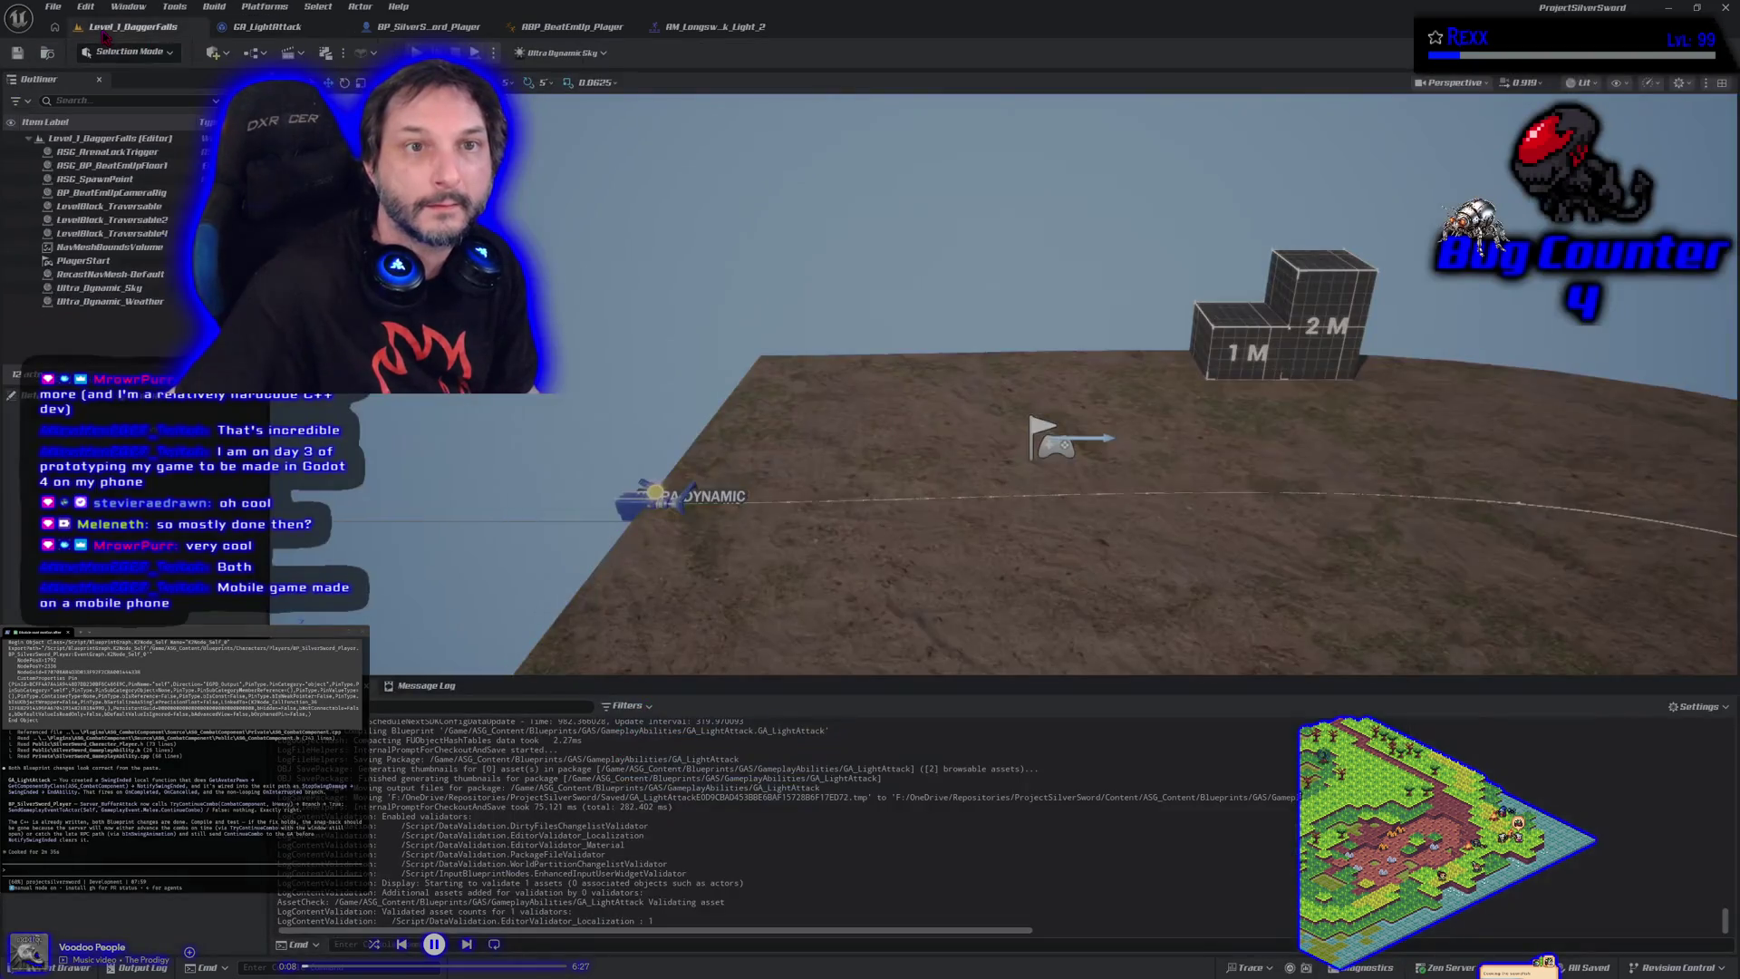
Look over the platform packaging options, then close the Unreal Editor after packaging fails
{"action": "left_click", "coordinate": [53, 7]}
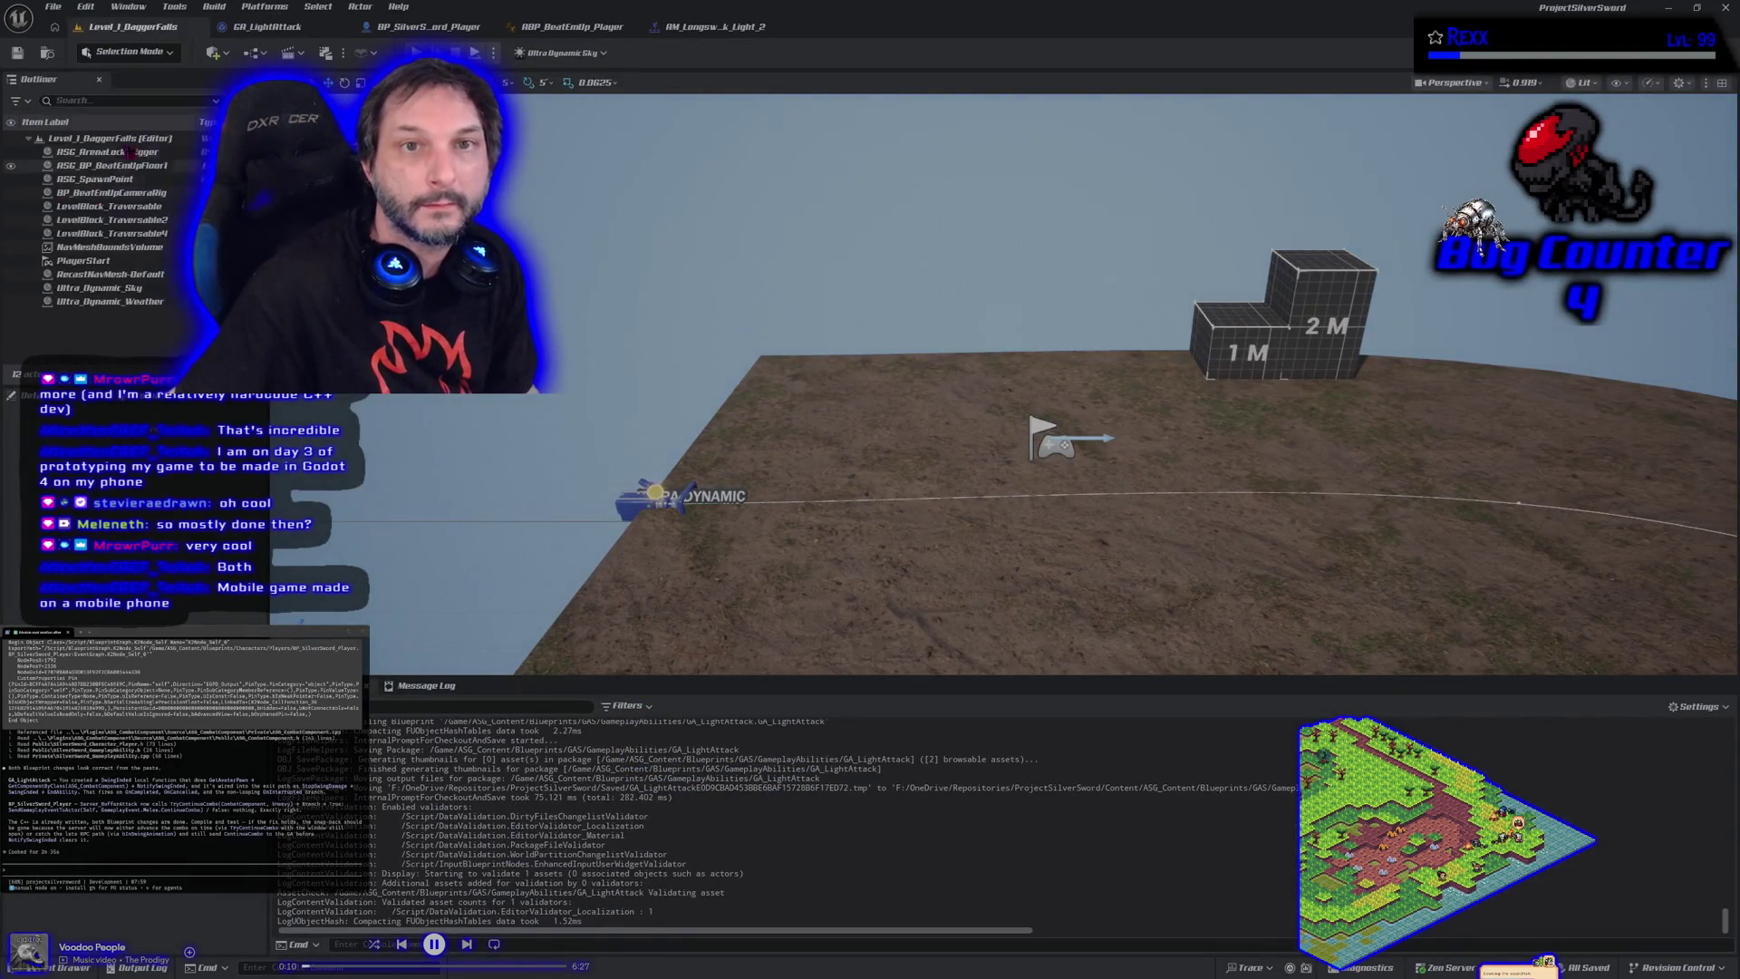
{"action": "left_click", "coordinate": [272, 8]}
{"action": "mouse_move", "coordinate": [408, 141]}
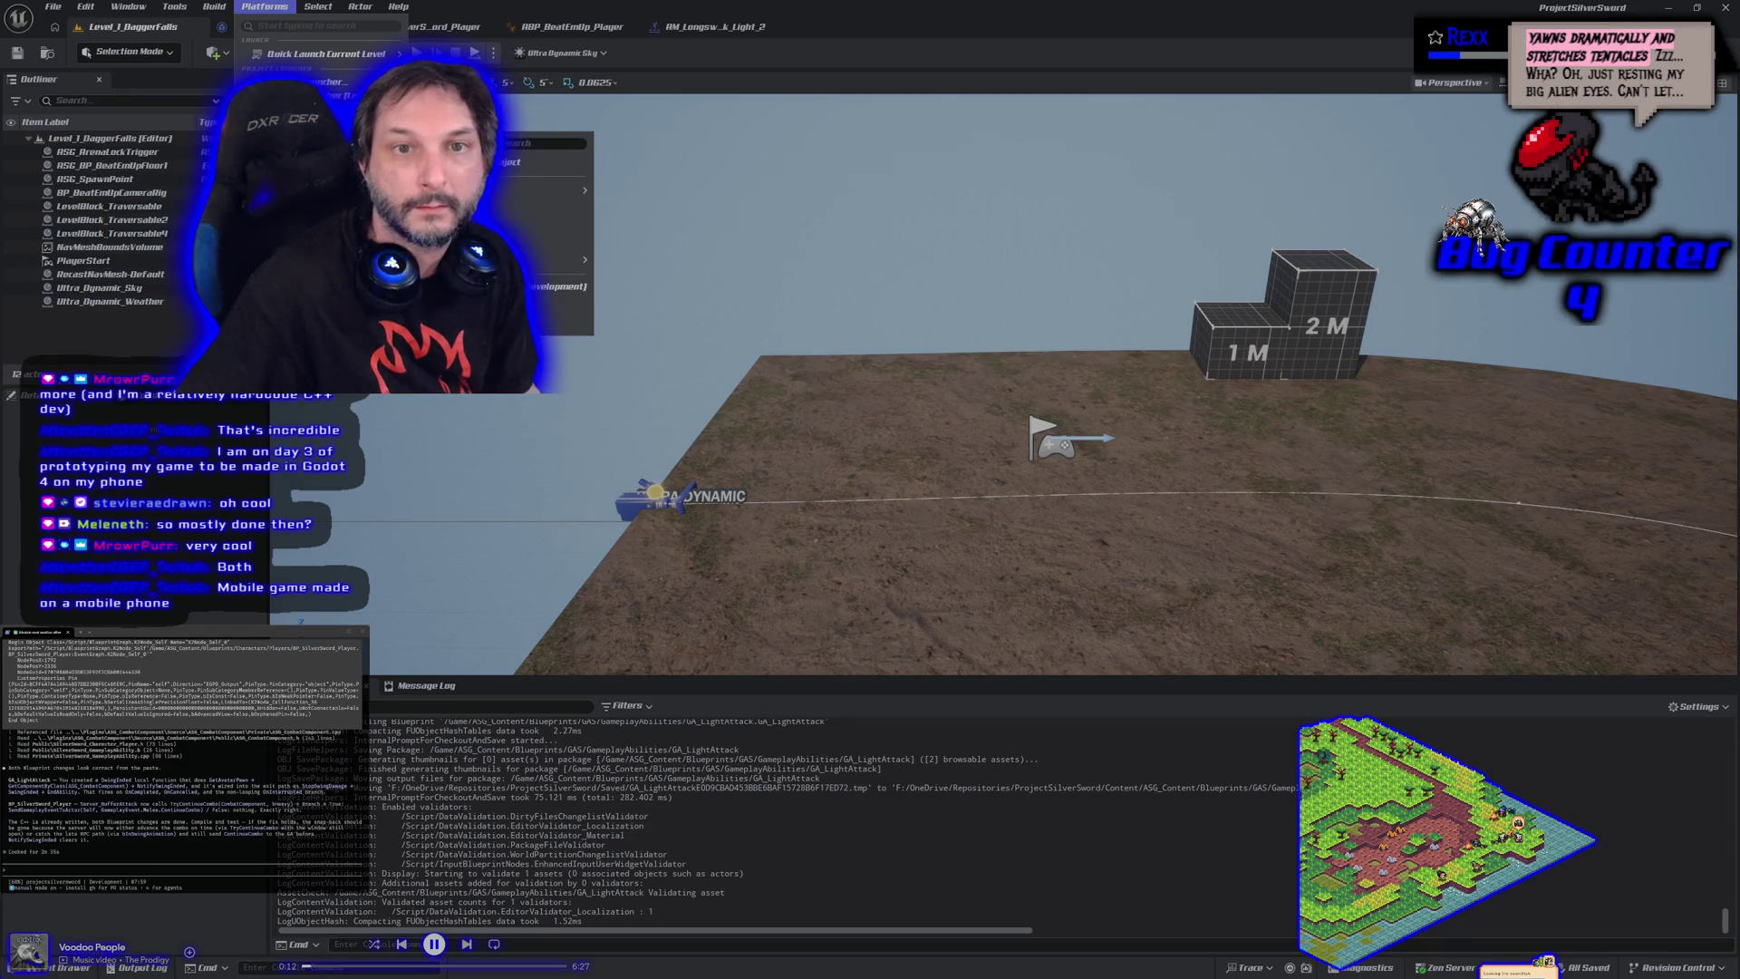
{"action": "key", "text": "Escape"}
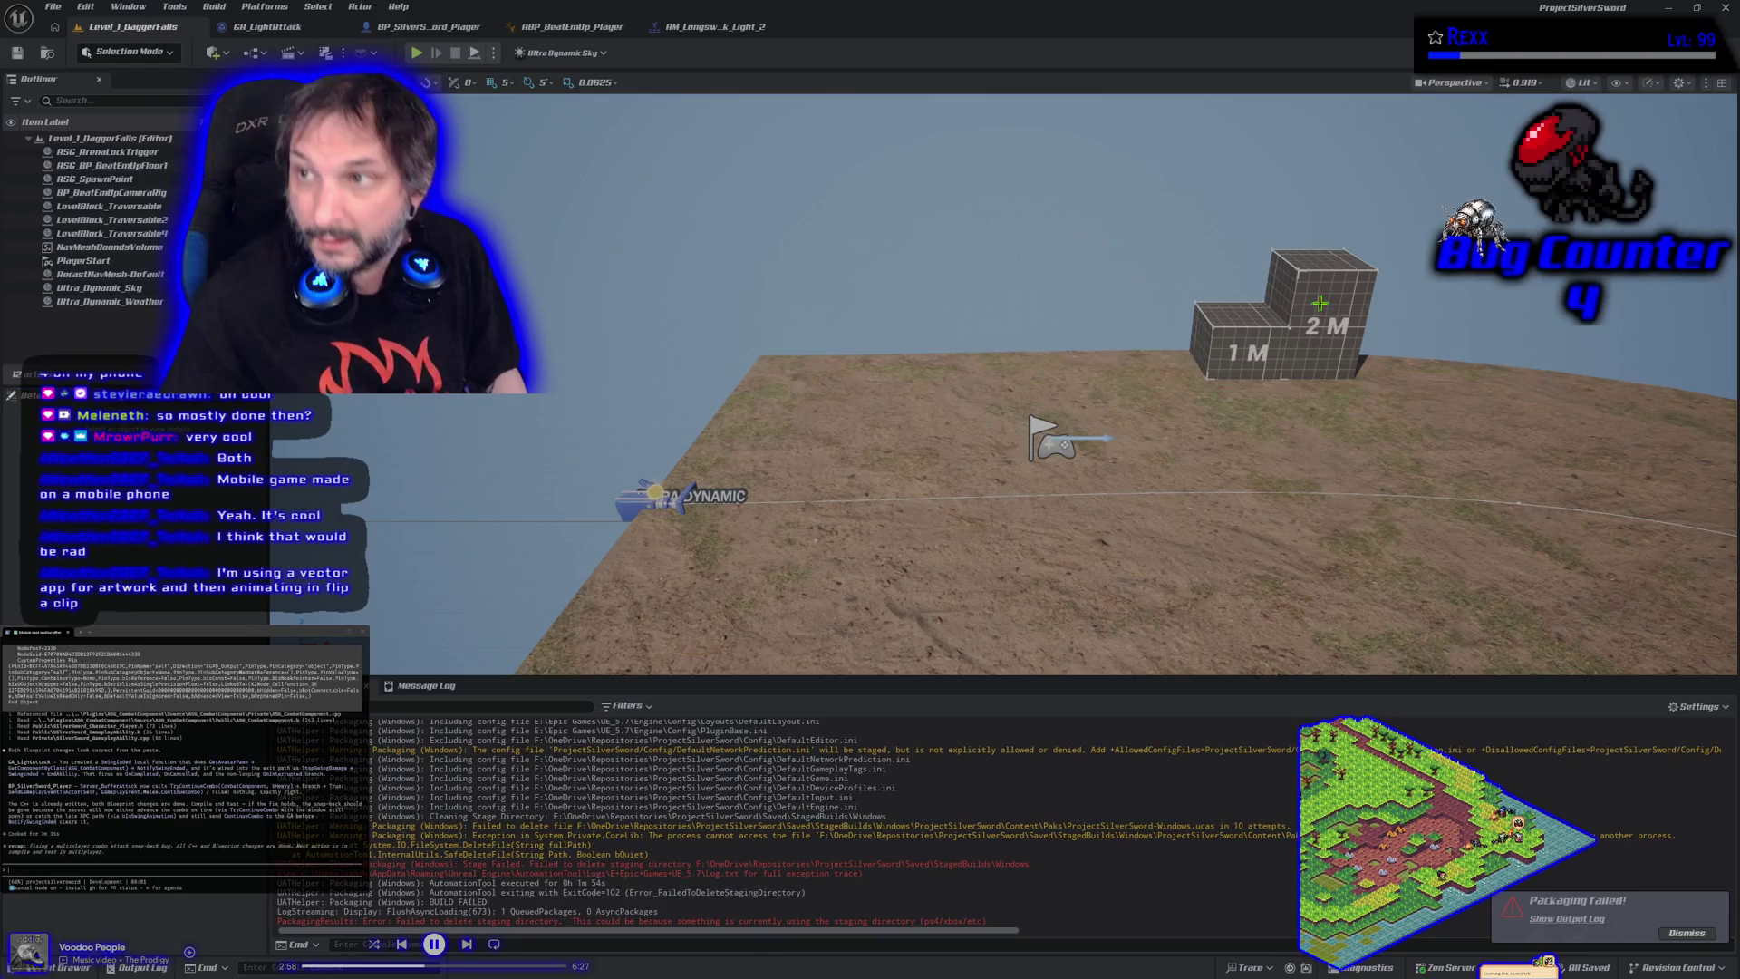
{"action": "left_click", "coordinate": [1726, 7]}
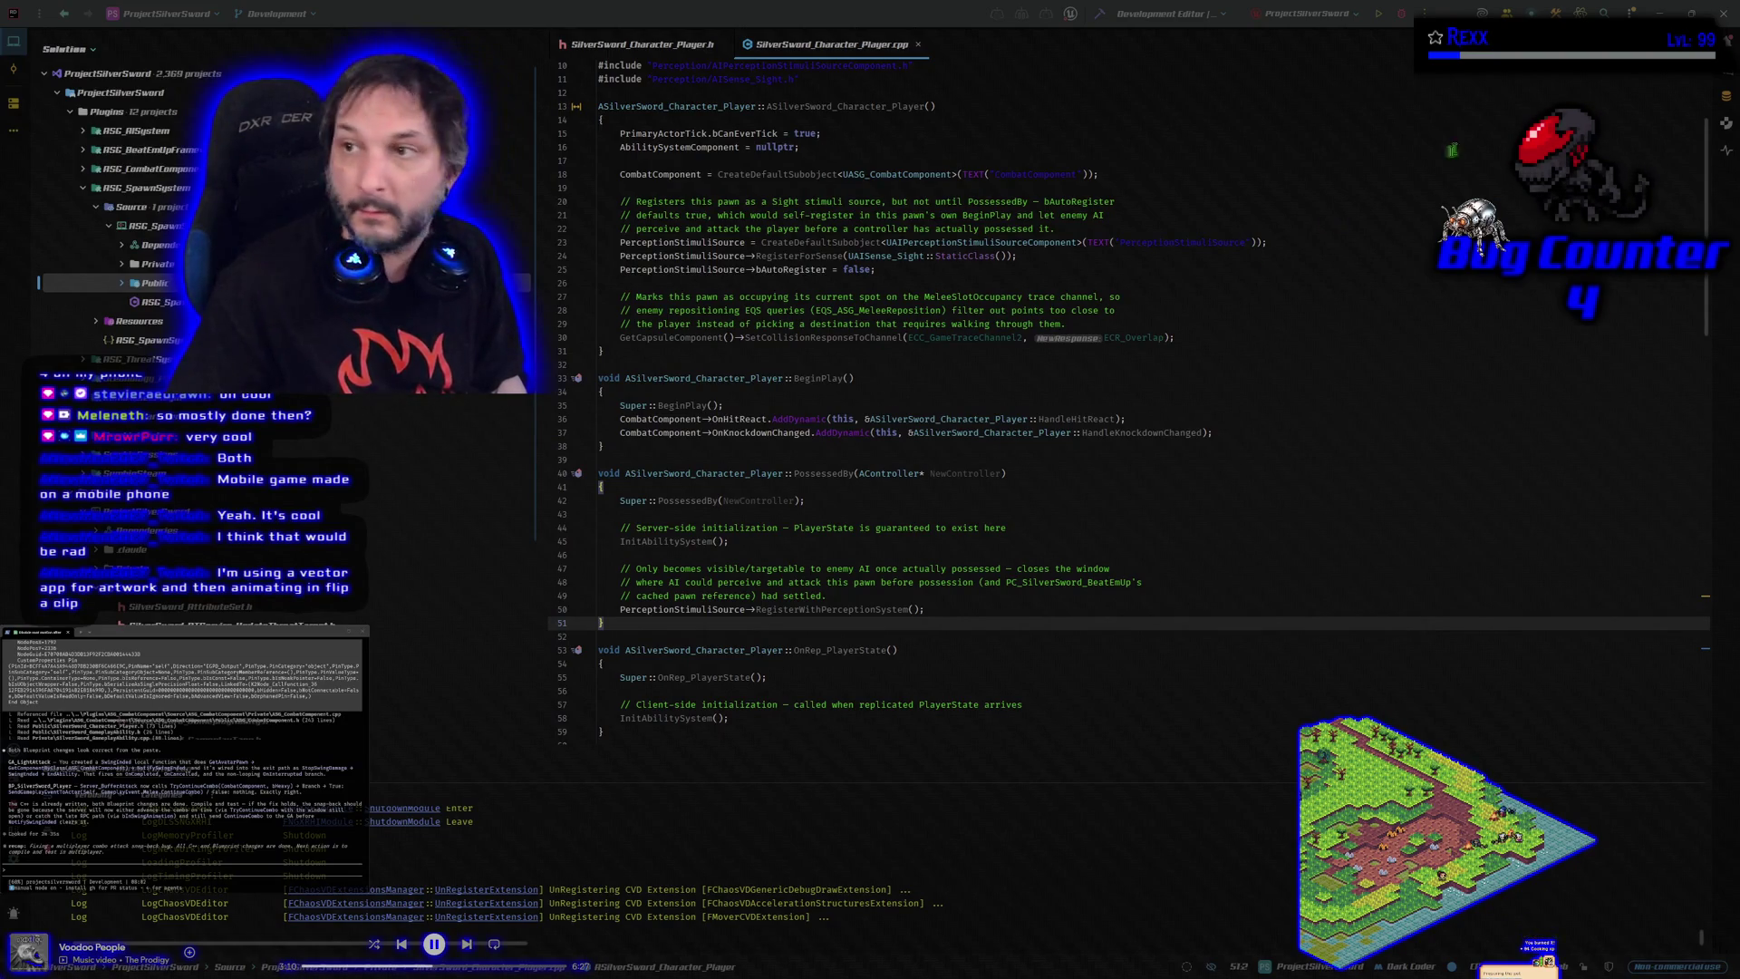
Close Rider and the finished cleanup command window, then show the detailed project-generation log
{"action": "left_click", "coordinate": [1723, 13]}
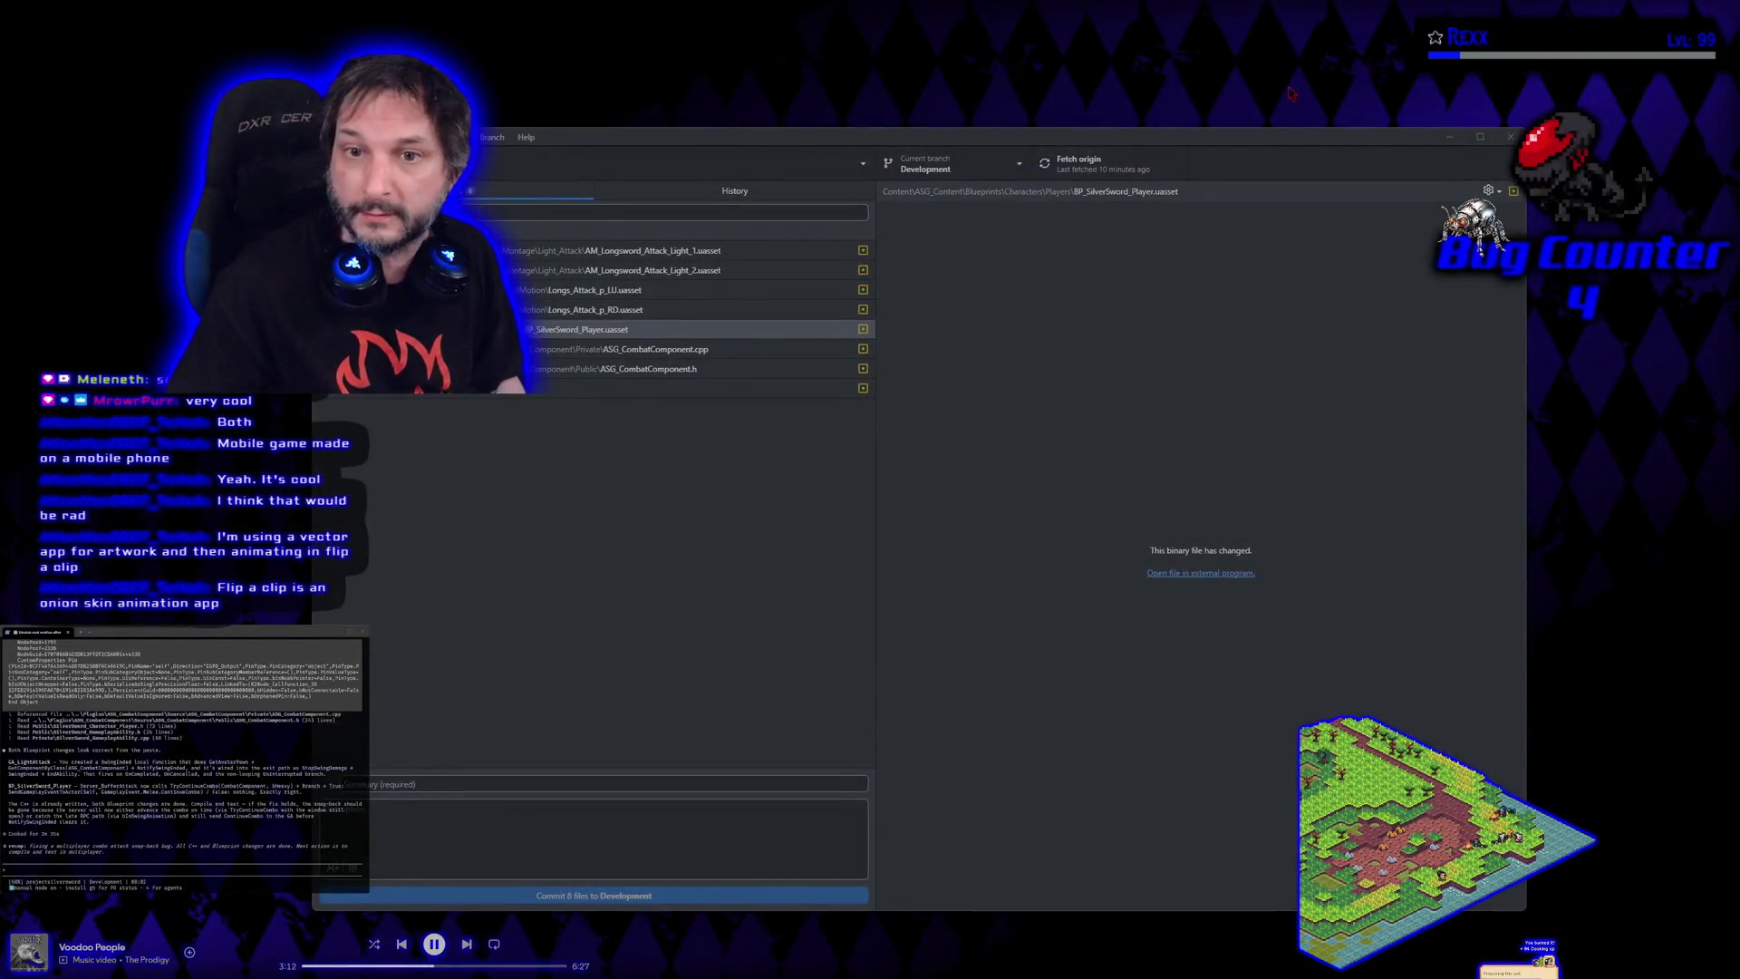
{"action": "left_click", "coordinate": [1450, 137]}
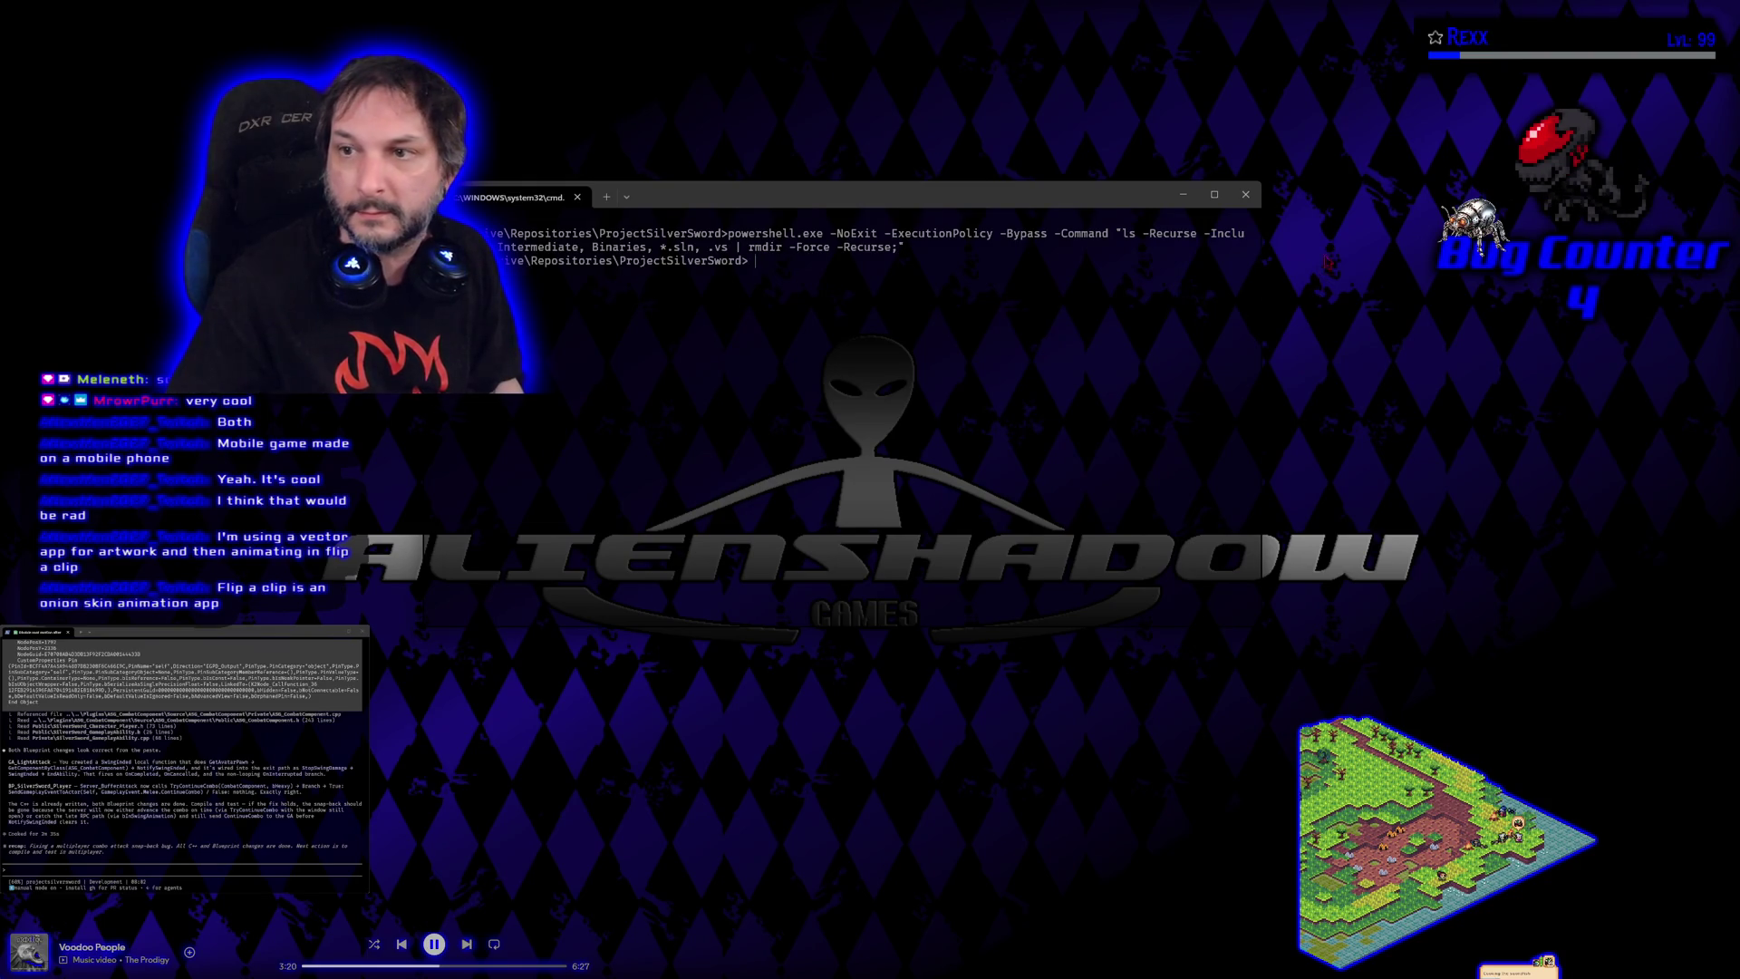
{"action": "left_click", "coordinate": [1247, 194]}
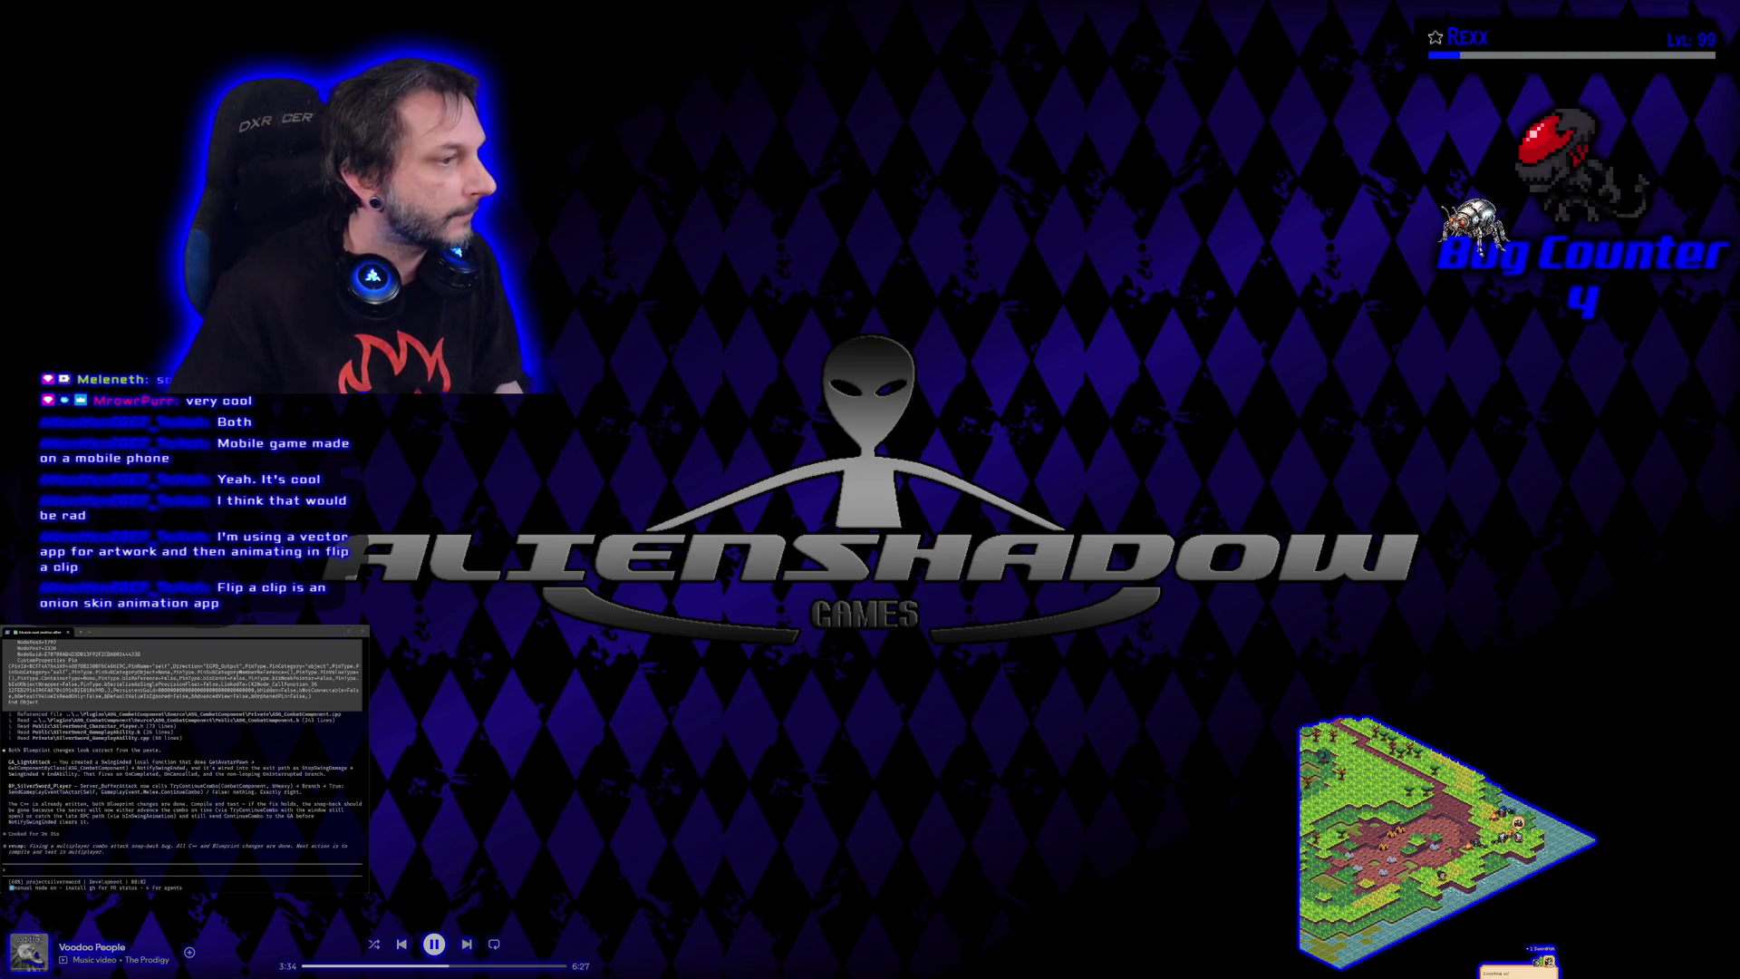
{"action": "left_click", "coordinate": [1003, 430]}
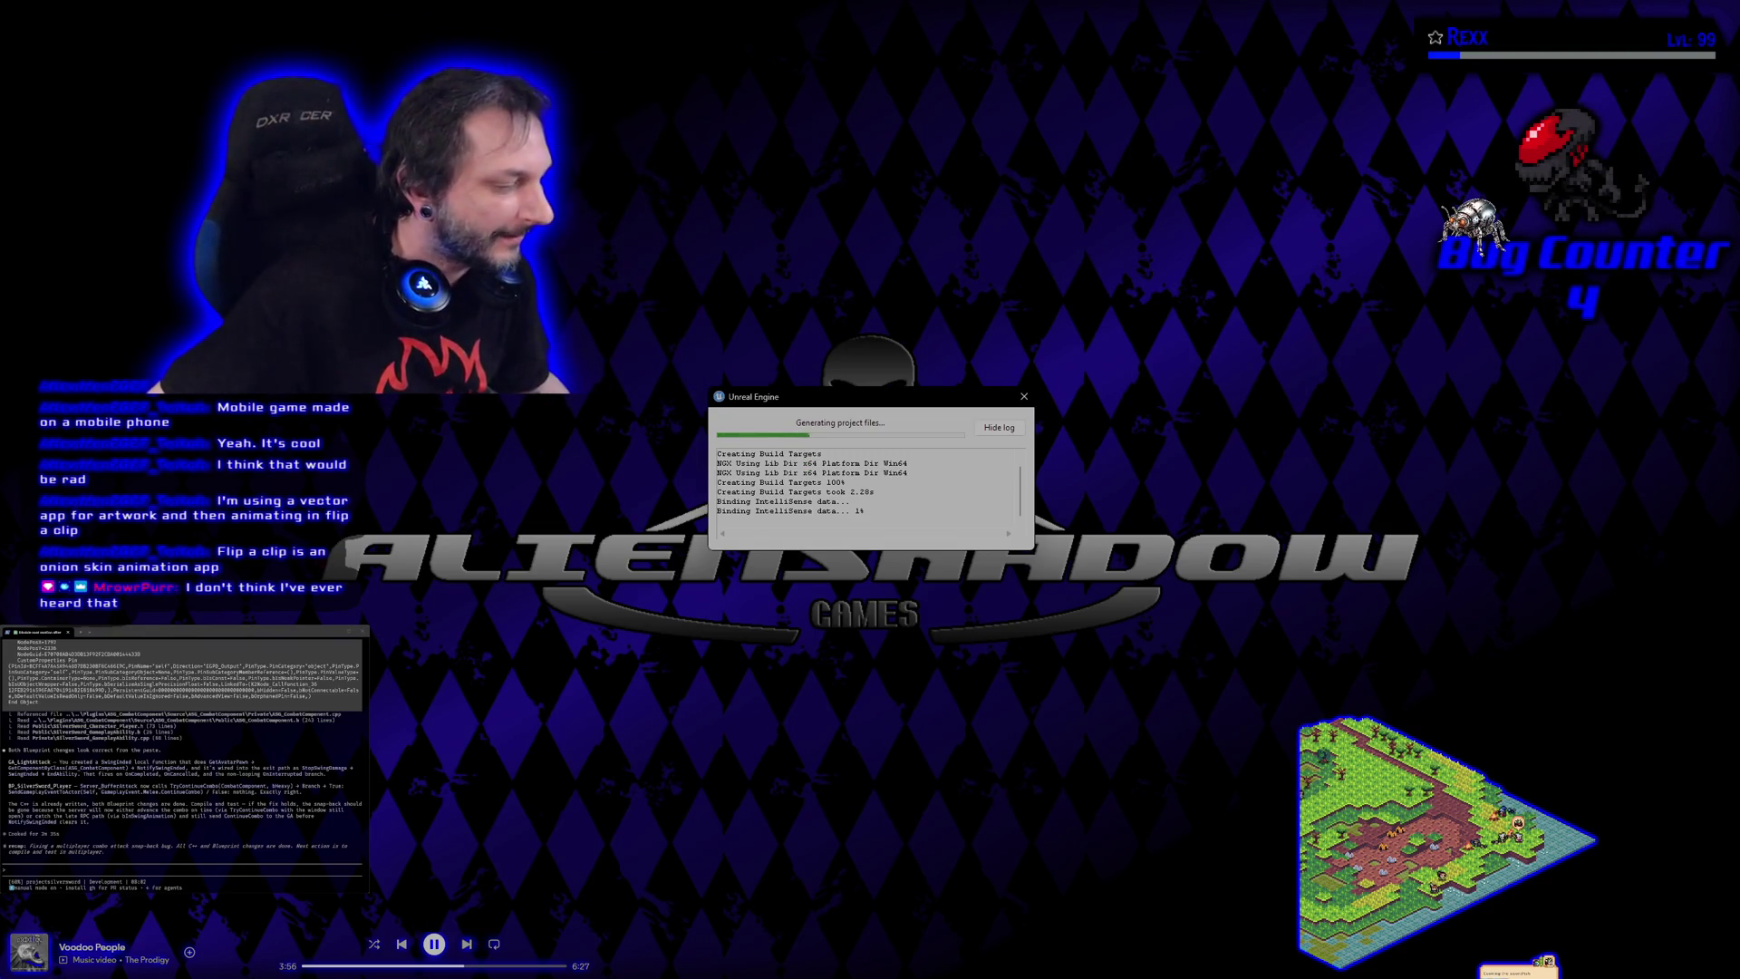
Bring up the window switcher to change applications
{"action": "key", "text": "alt+Tab"}
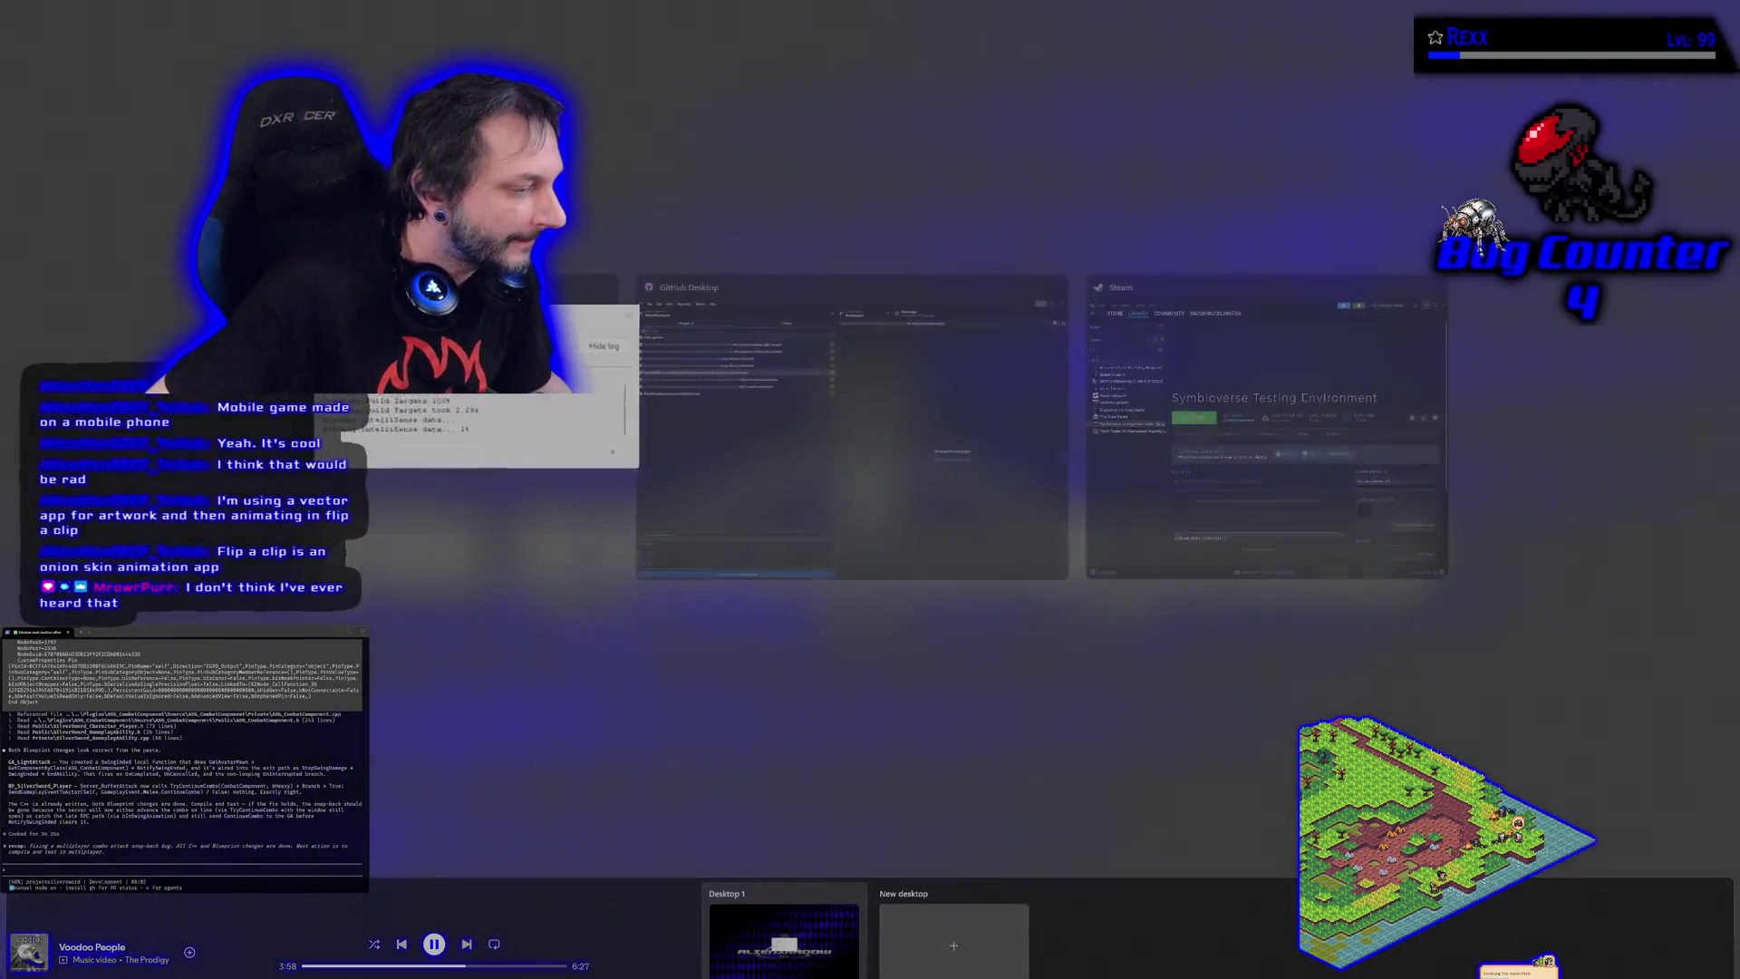
Return to Rider and start the ProjectSilverSwordEditor build with Ctrl+Shift+B
{"action": "key", "text": "alt+Tab"}
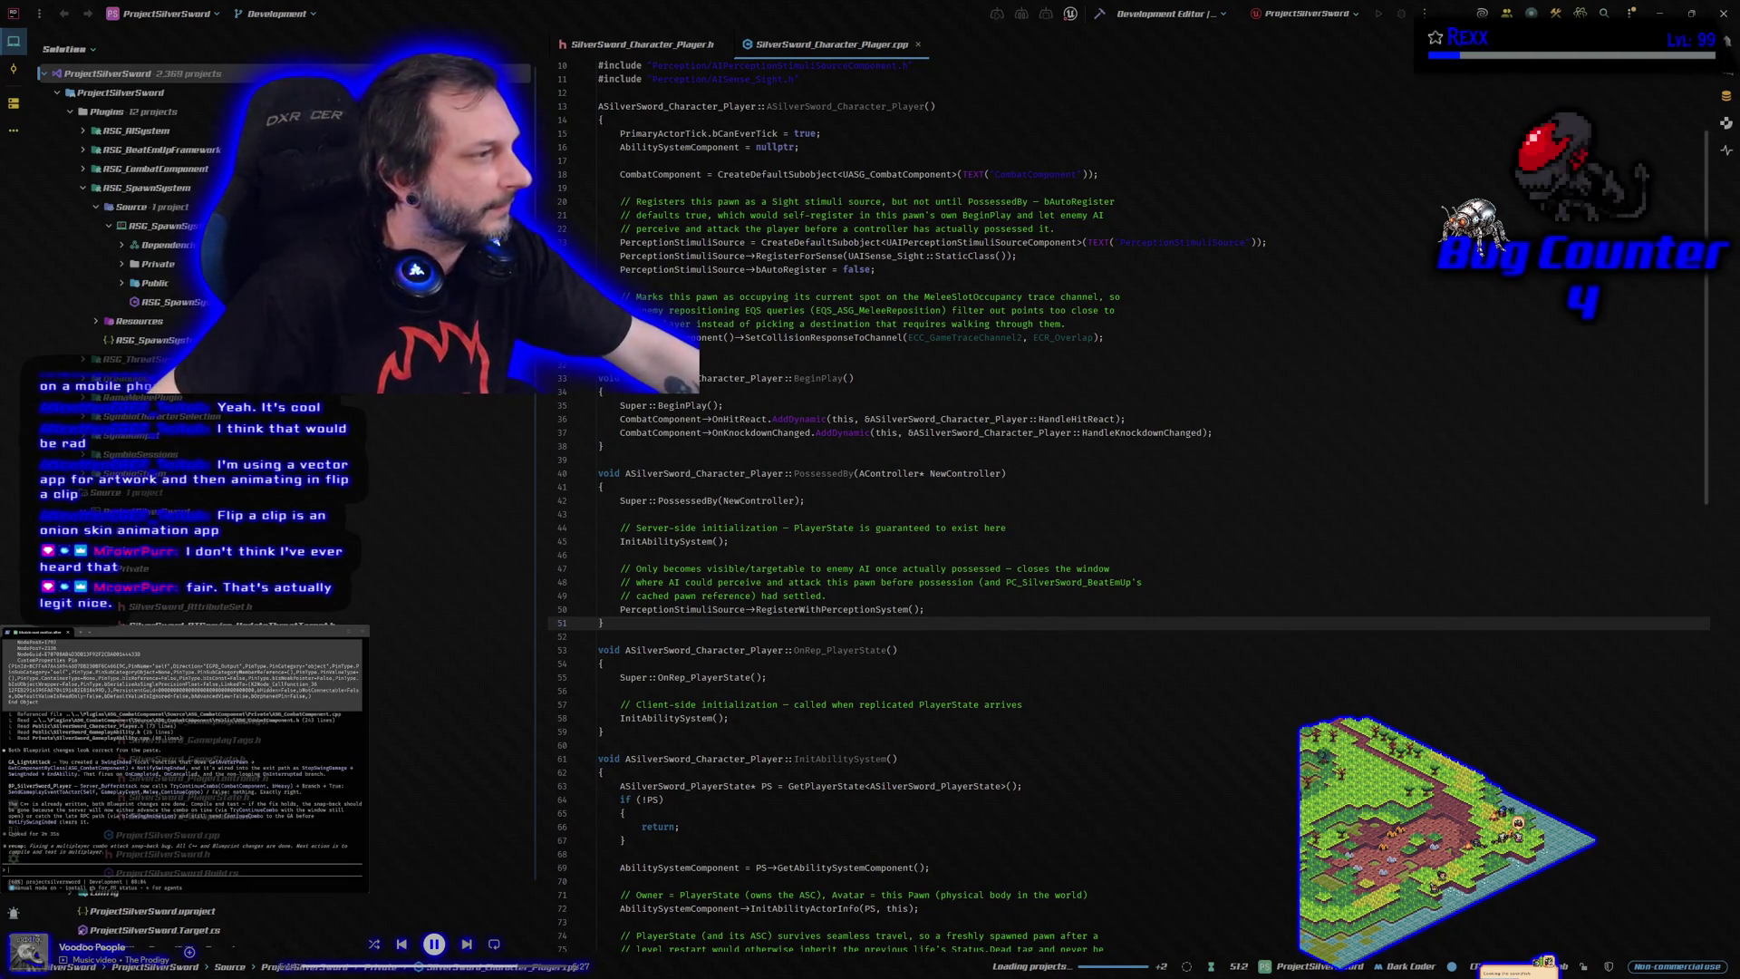
{"action": "left_click", "coordinate": [106, 634]}
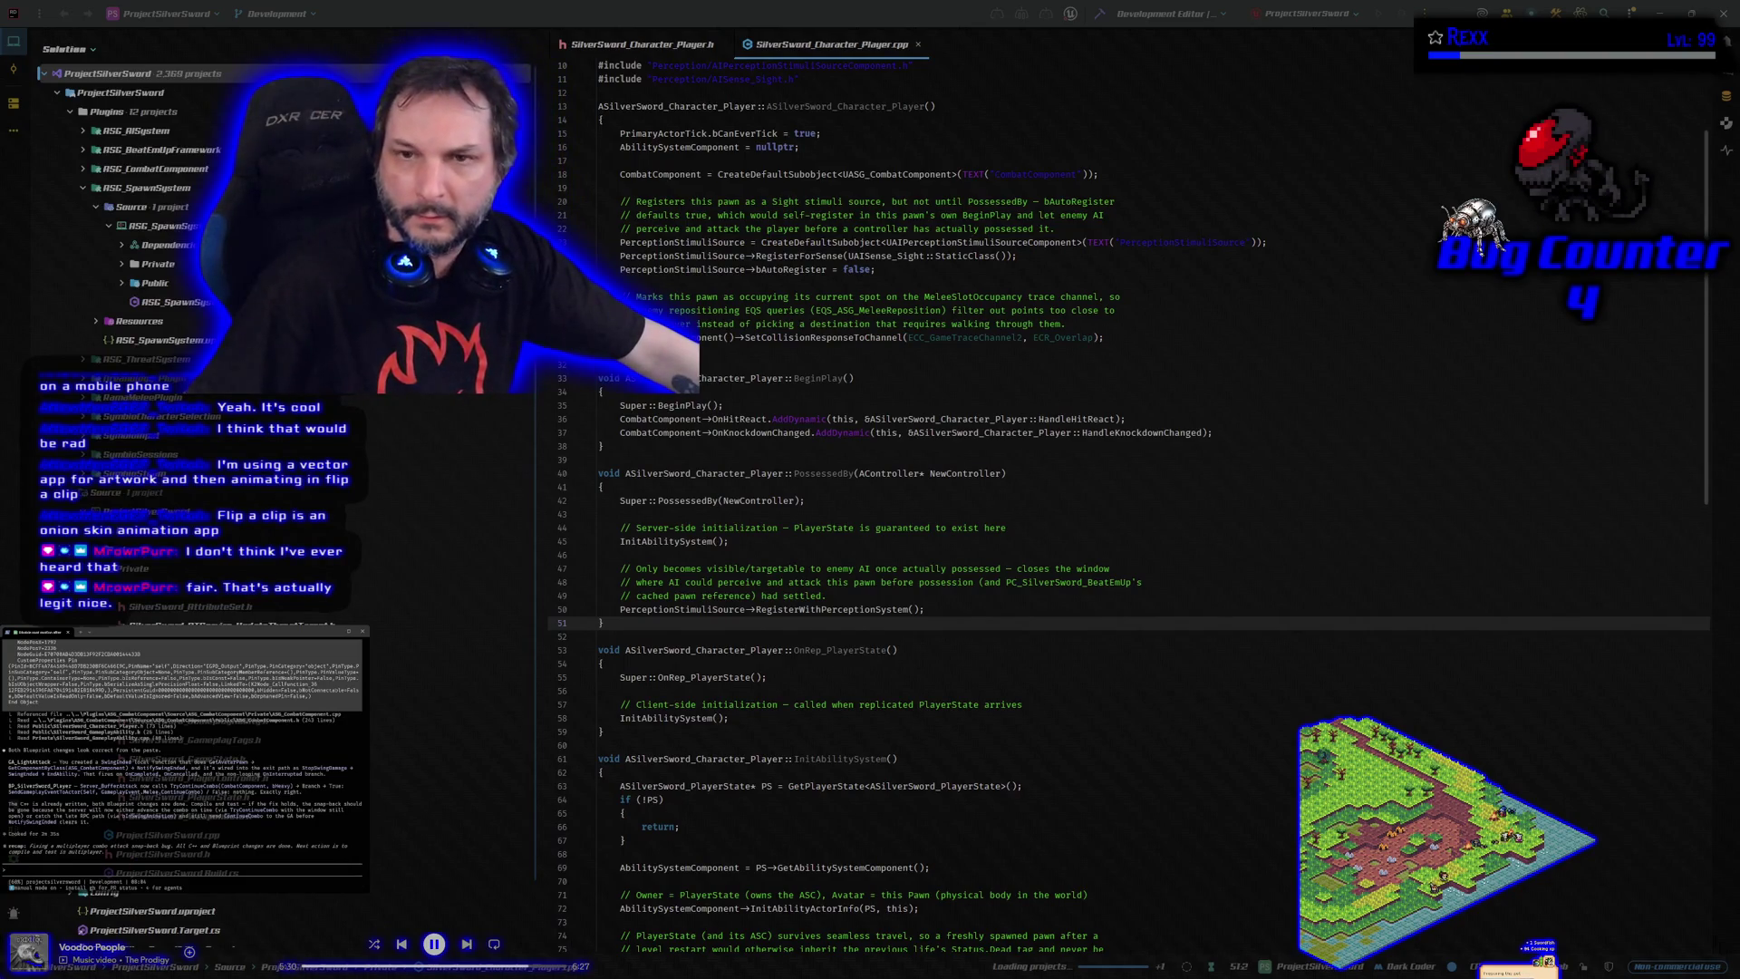
{"action": "left_click", "coordinate": [1402, 16]}
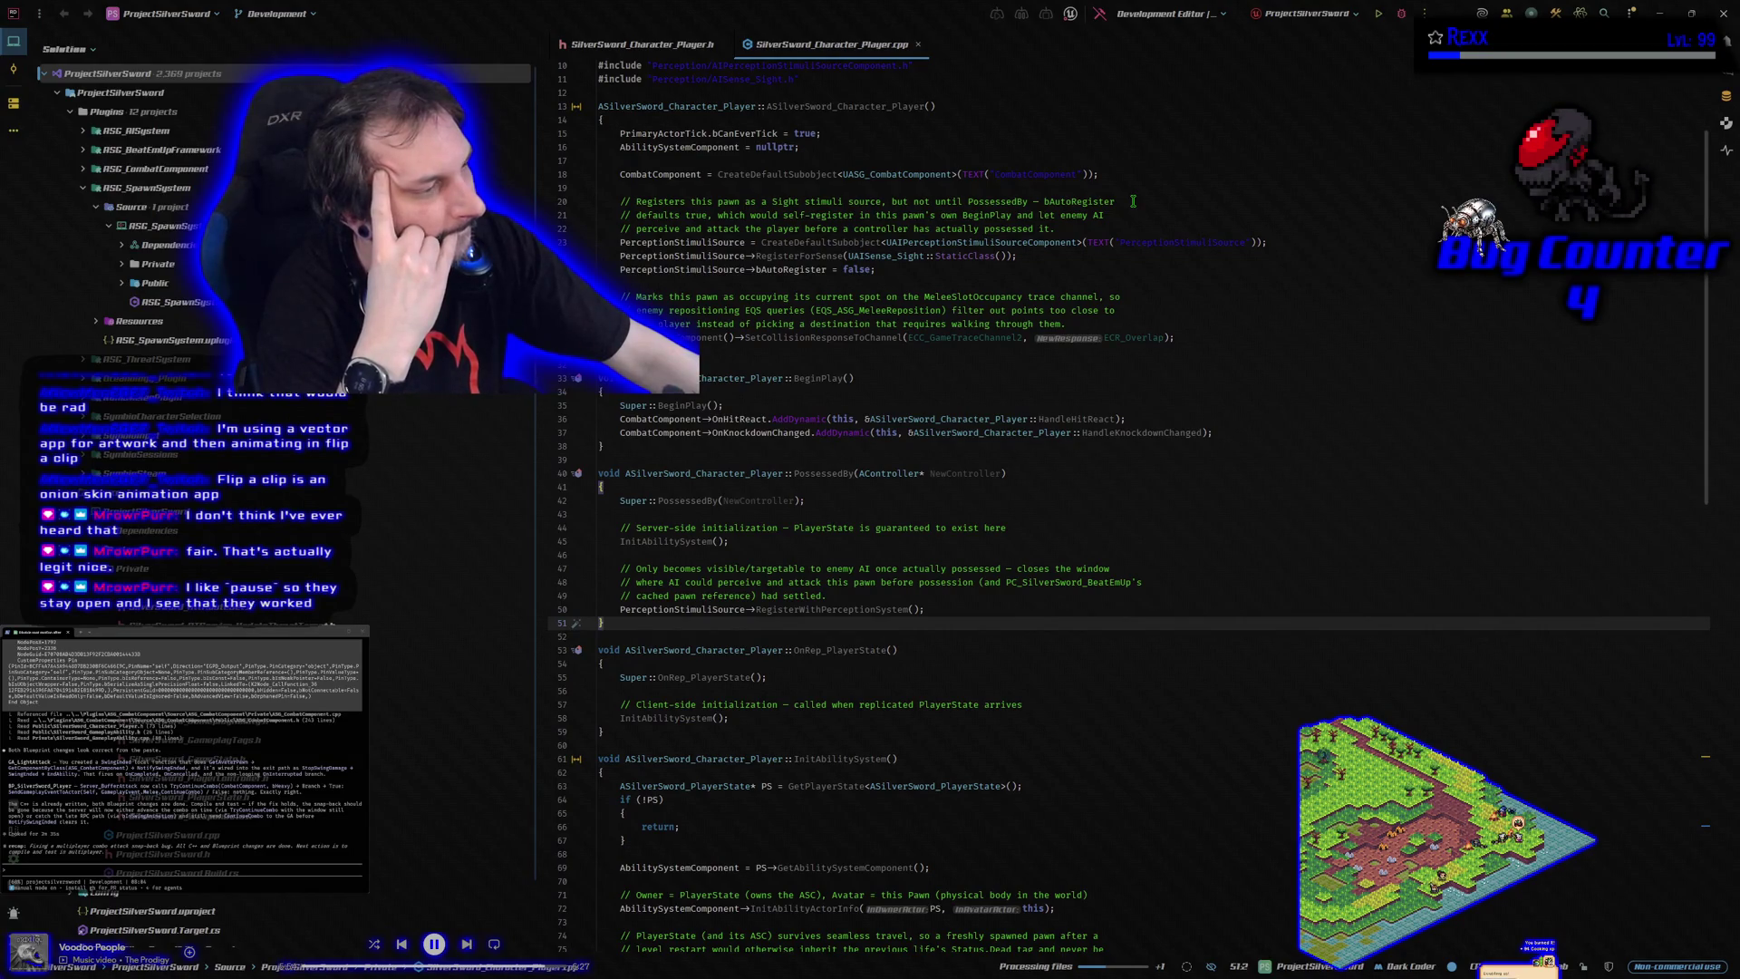
{"action": "key", "text": "ctrl+shift+b"}
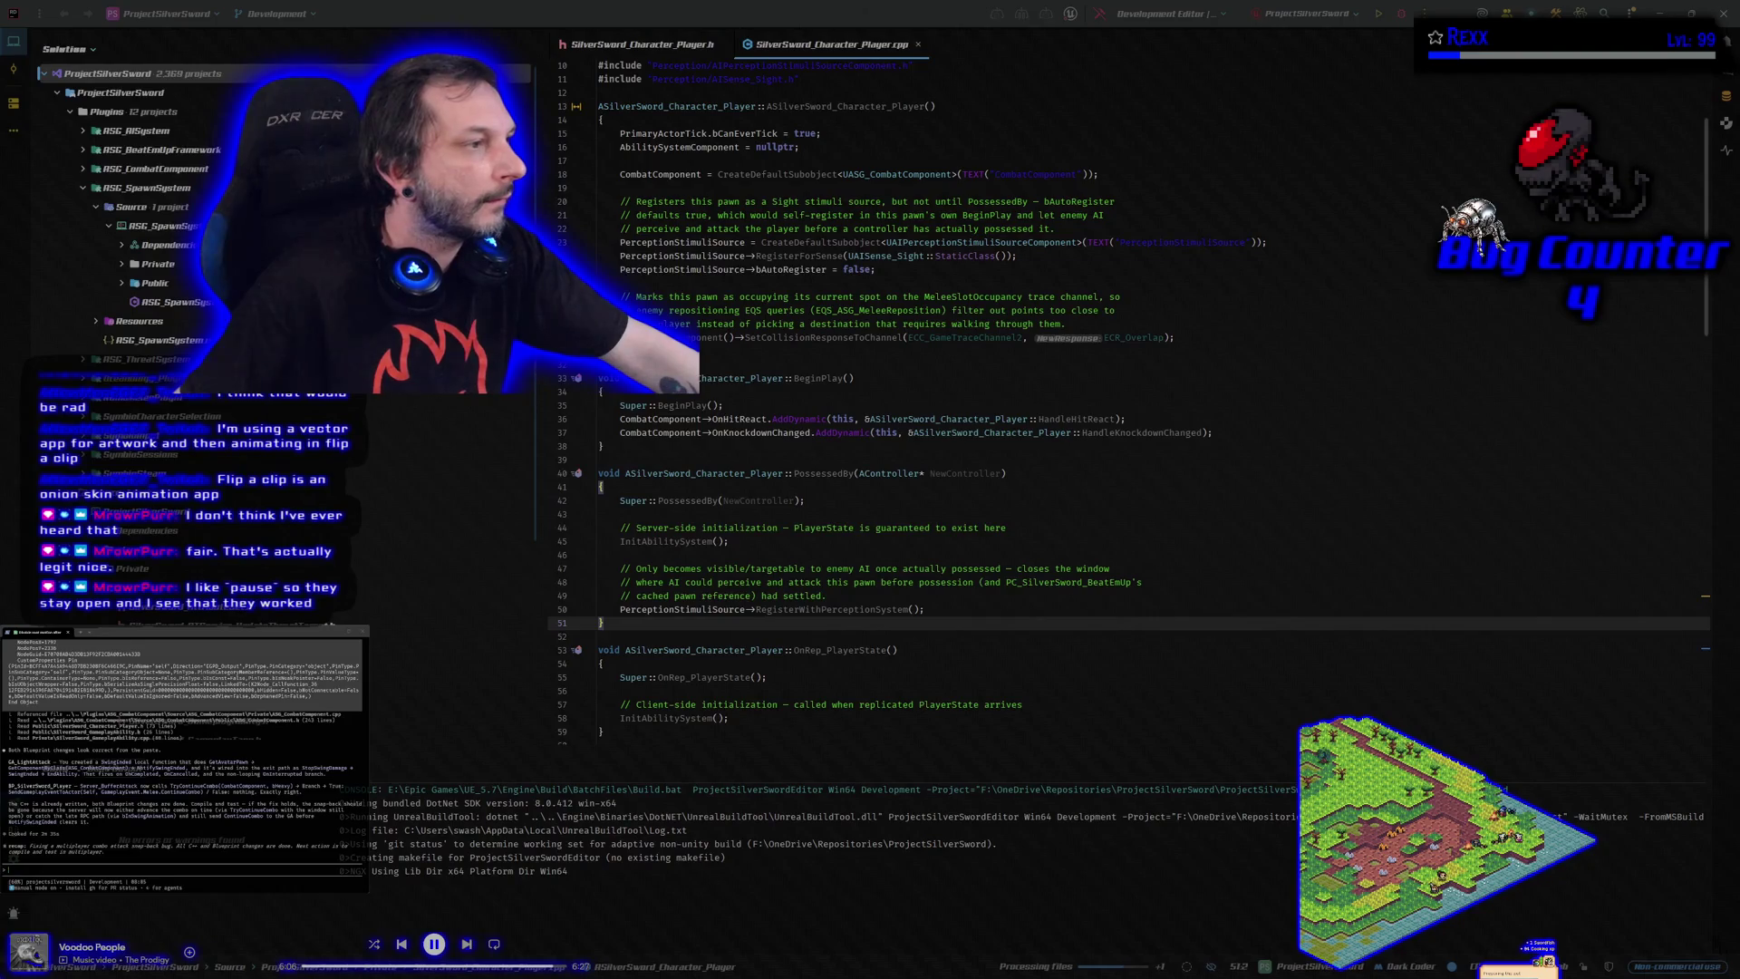
{"action": "mouse_move", "coordinate": [0, 245]}
{"action": "left_mouse_down"}
{"action": "mouse_move", "coordinate": [339, 243]}
{"action": "mouse_move", "coordinate": [757, 189]}
{"action": "left_mouse_up"}
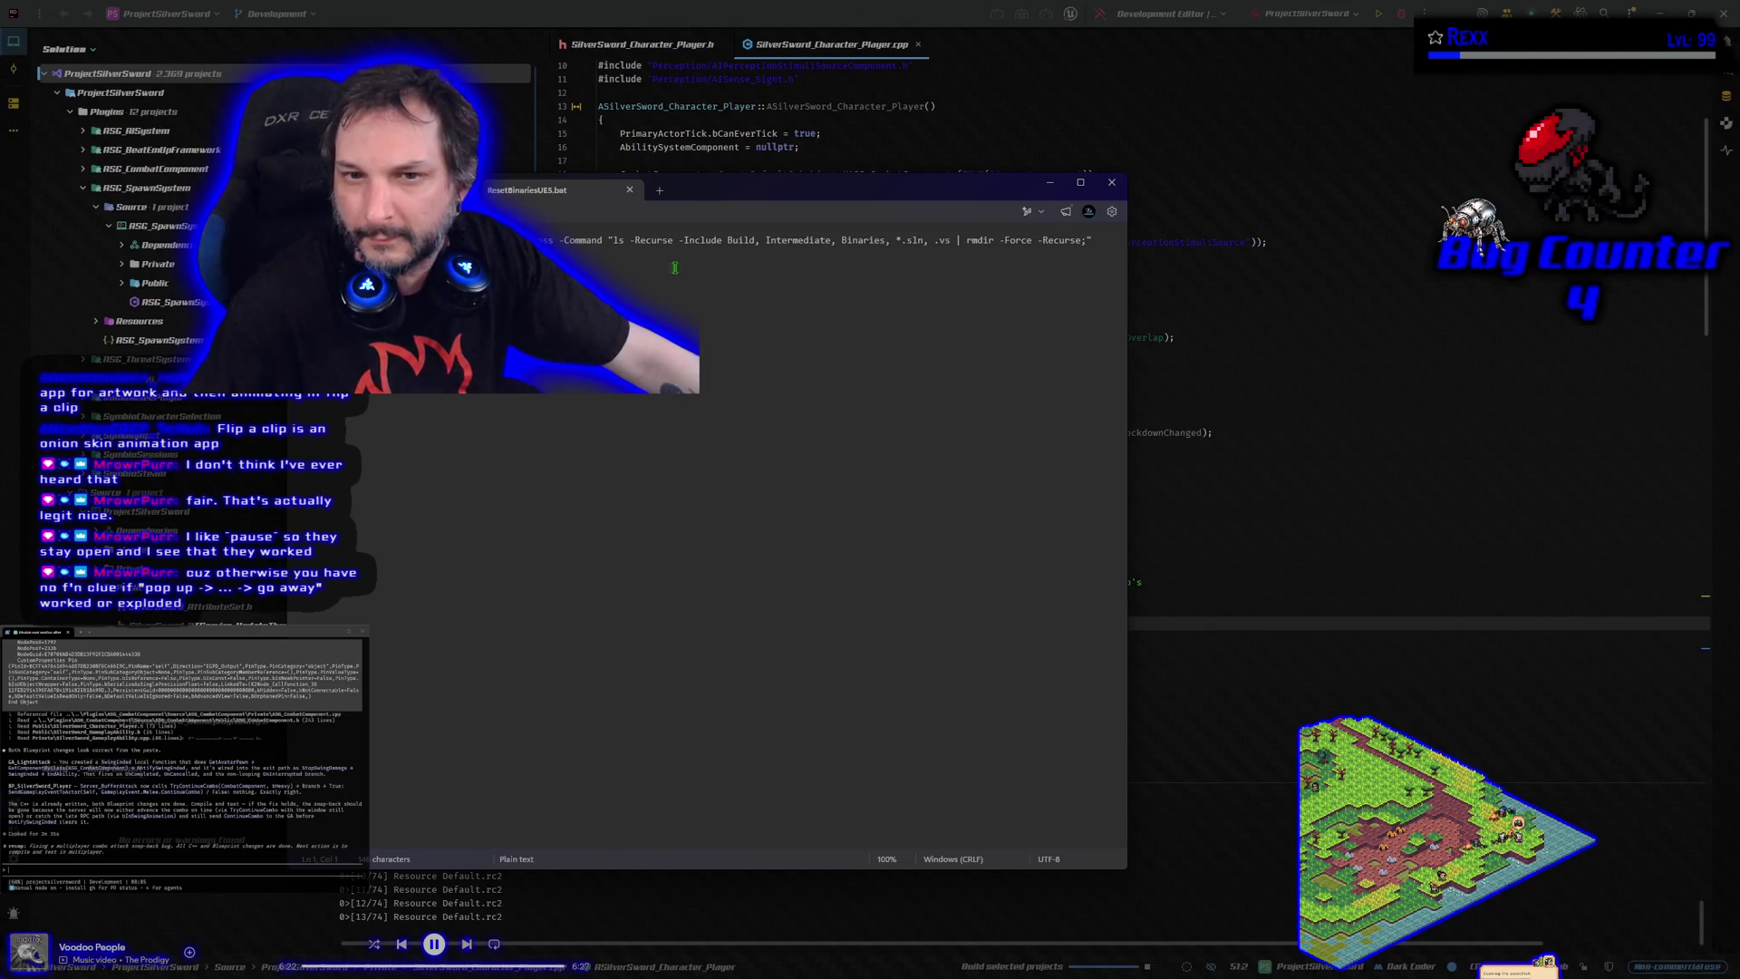
Inspect the cleanup command text, close its .bat file, and move the Notepad notes window left
{"action": "left_click_drag", "start_coordinate": [632, 241], "coordinate": [1086, 257]}
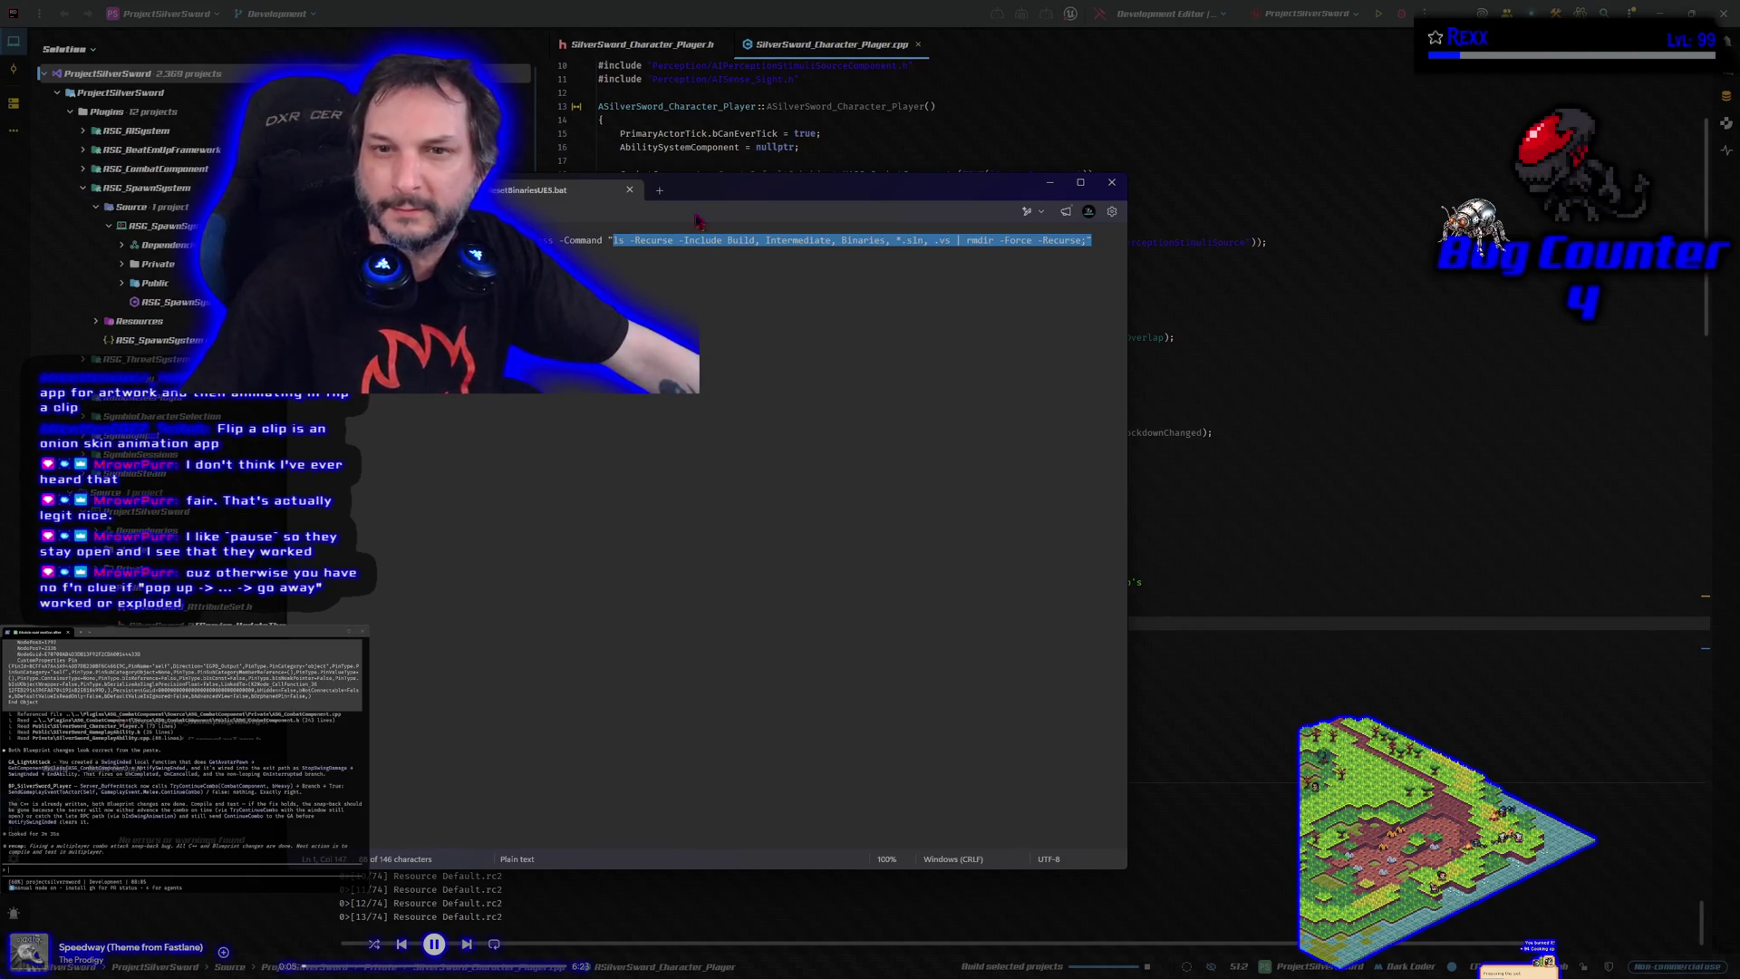
{"action": "left_click", "coordinate": [657, 241]}
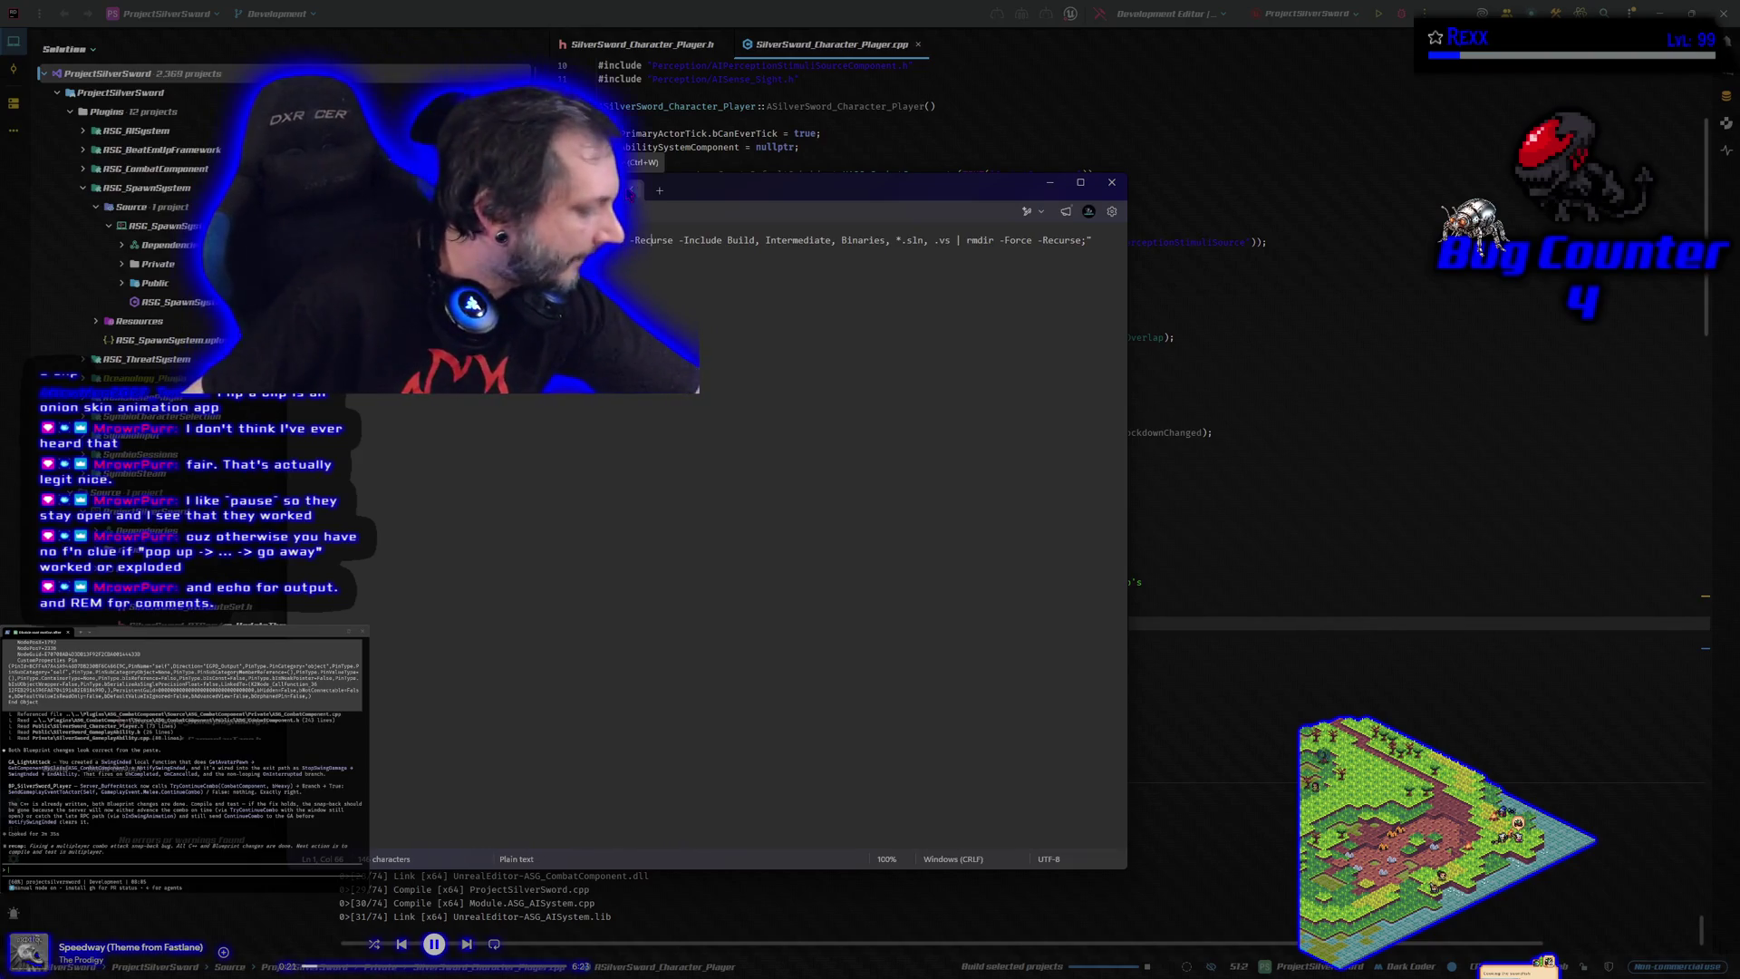
{"action": "left_click", "coordinate": [630, 192]}
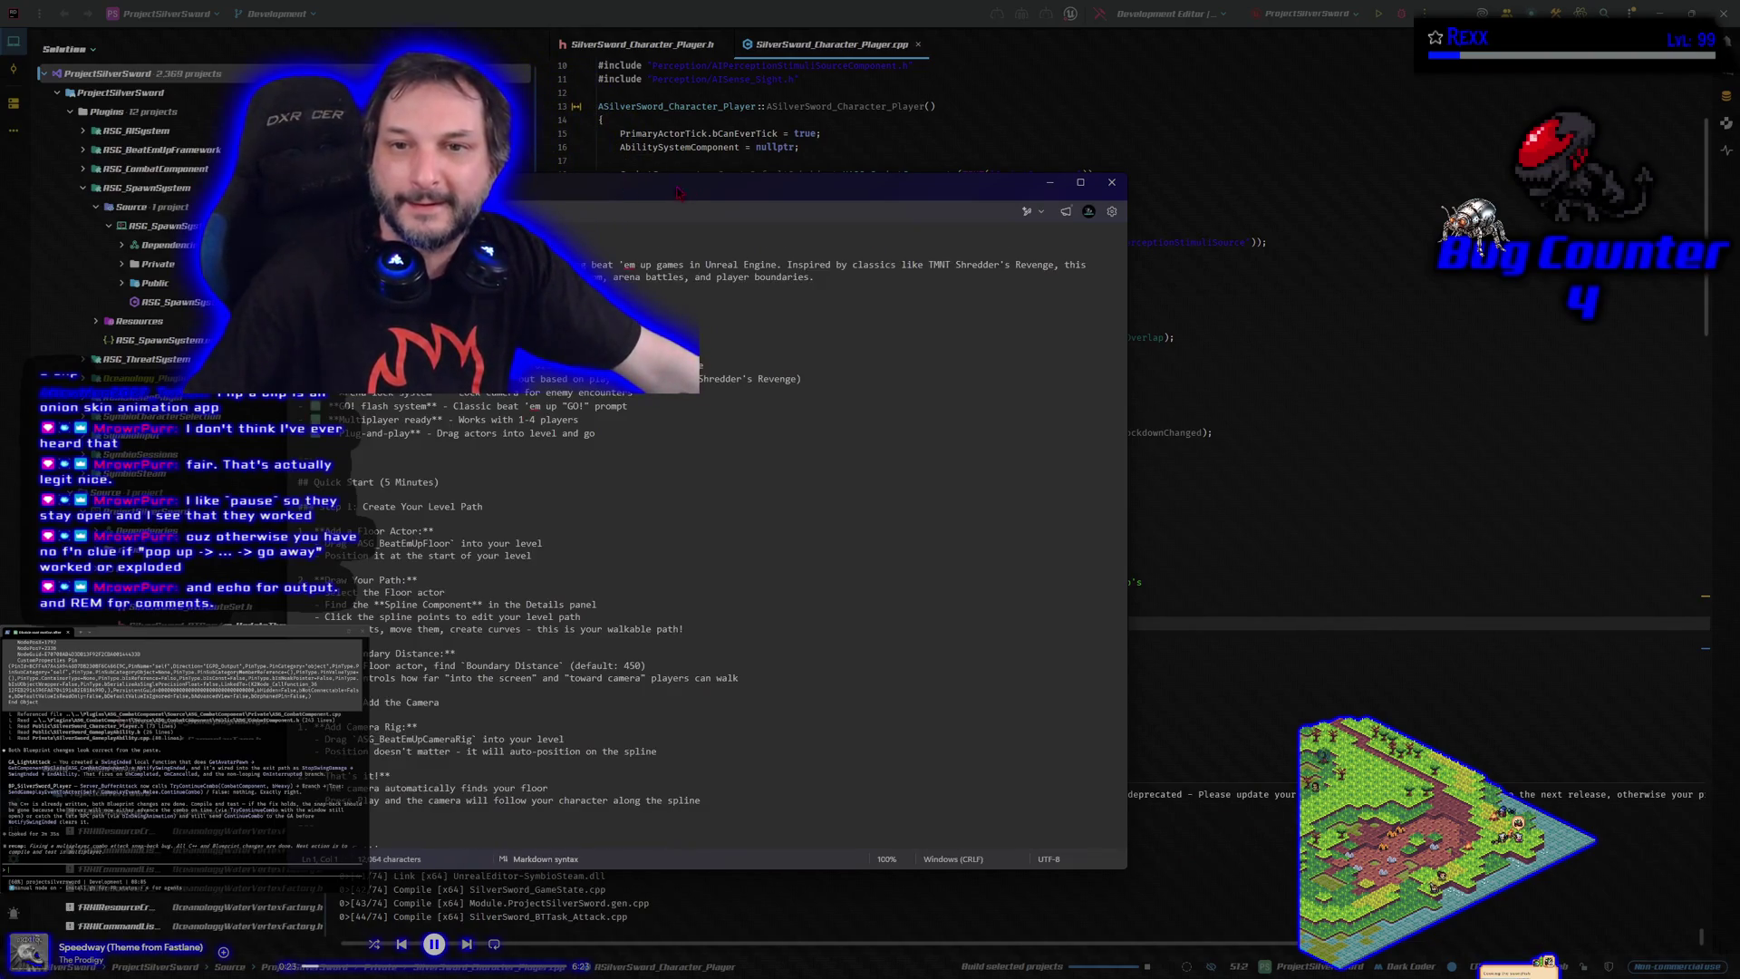
{"action": "left_click_drag", "start_coordinate": [664, 201], "coordinate": [0, 214]}
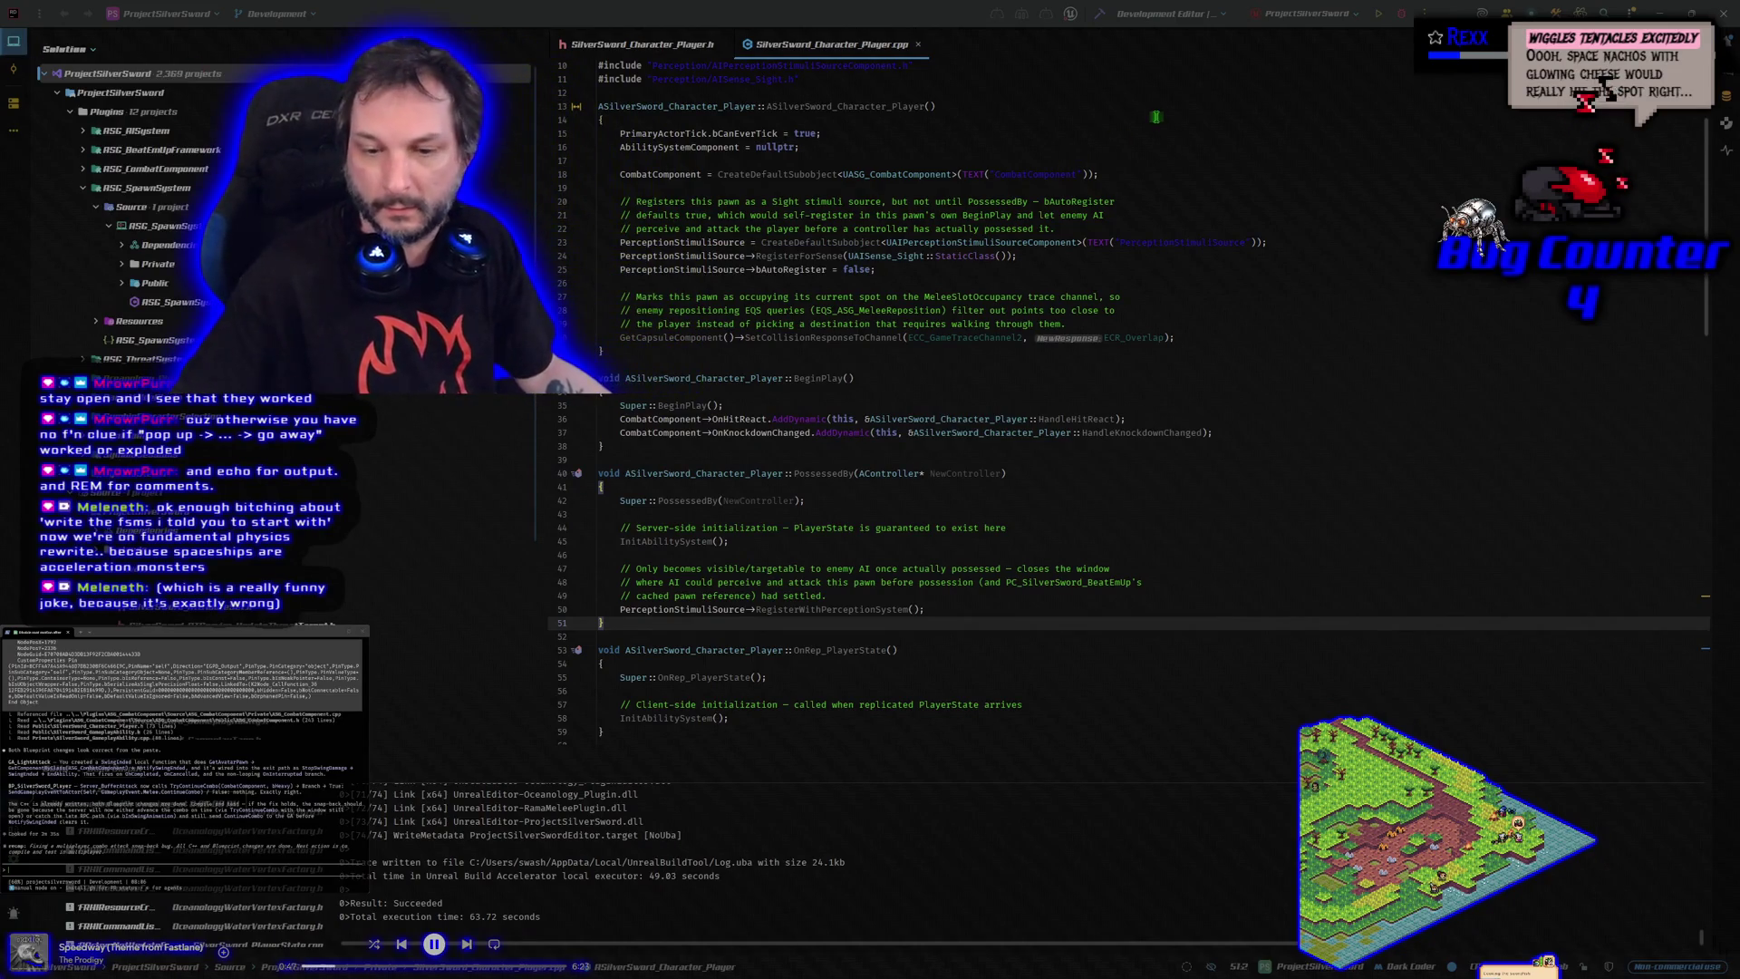
Build the project in Rider and relaunch ProjectSilverSword in the Unreal Editor
{"action": "left_click", "coordinate": [1402, 13]}
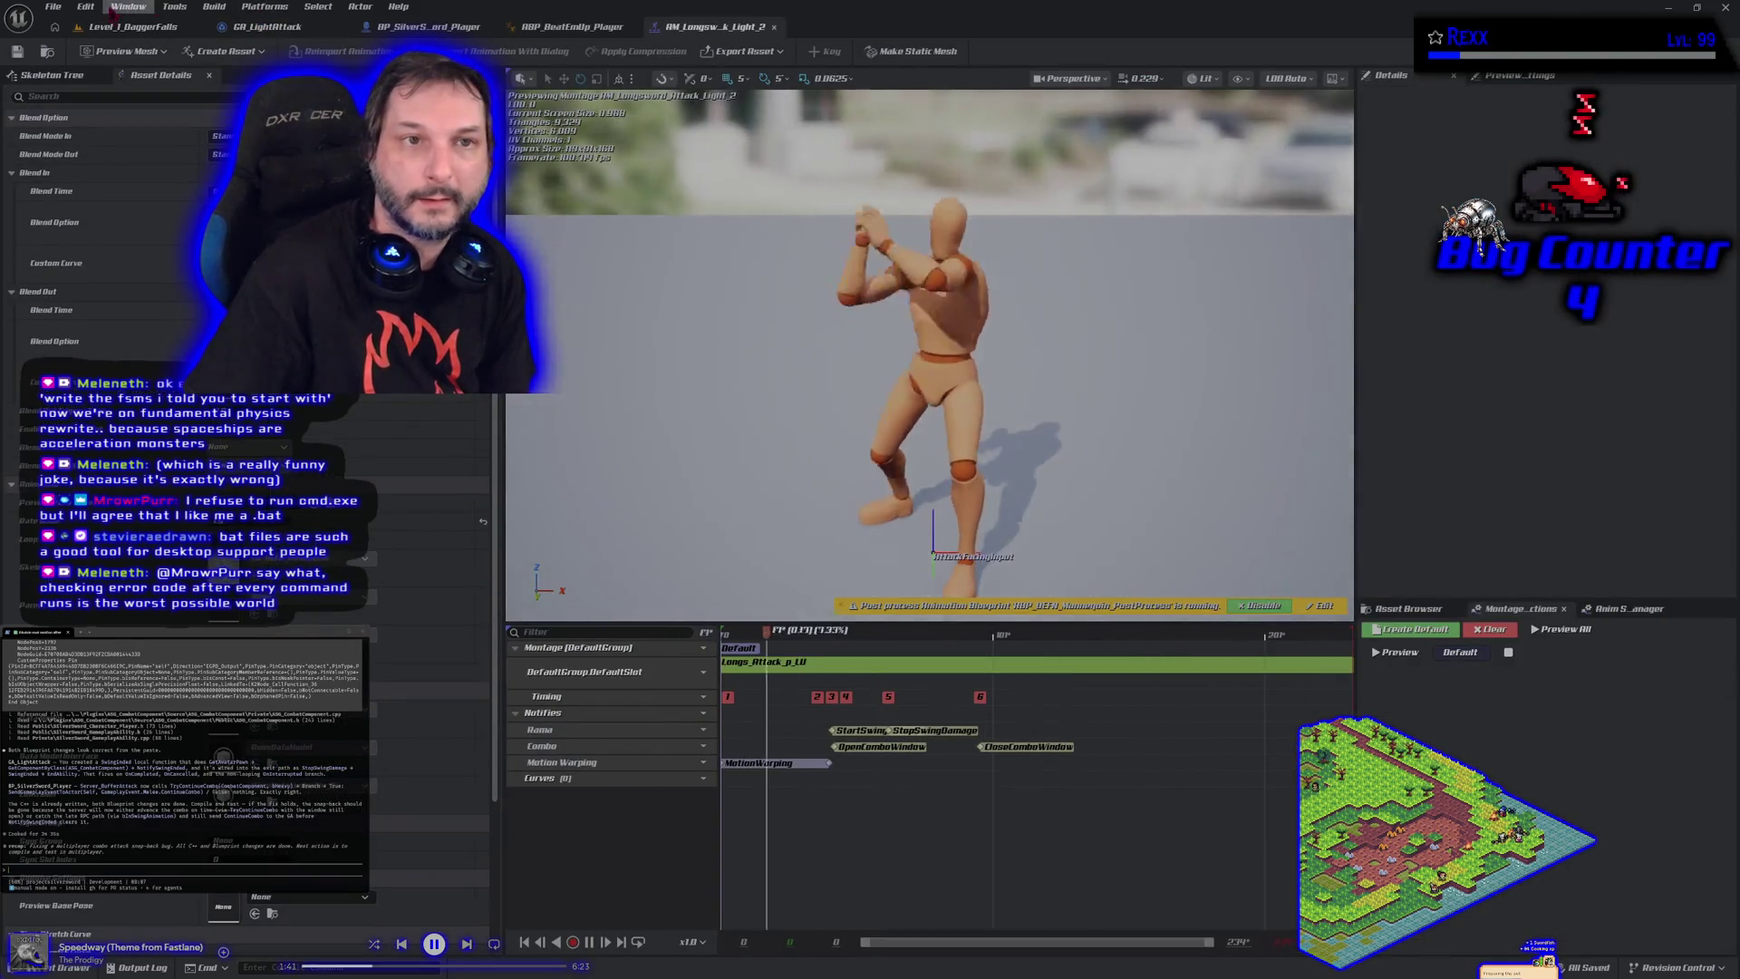
From the level viewport, package ProjectSilverSword for Windows via Platforms > Windows > Package Project
{"action": "left_click", "coordinate": [104, 29]}
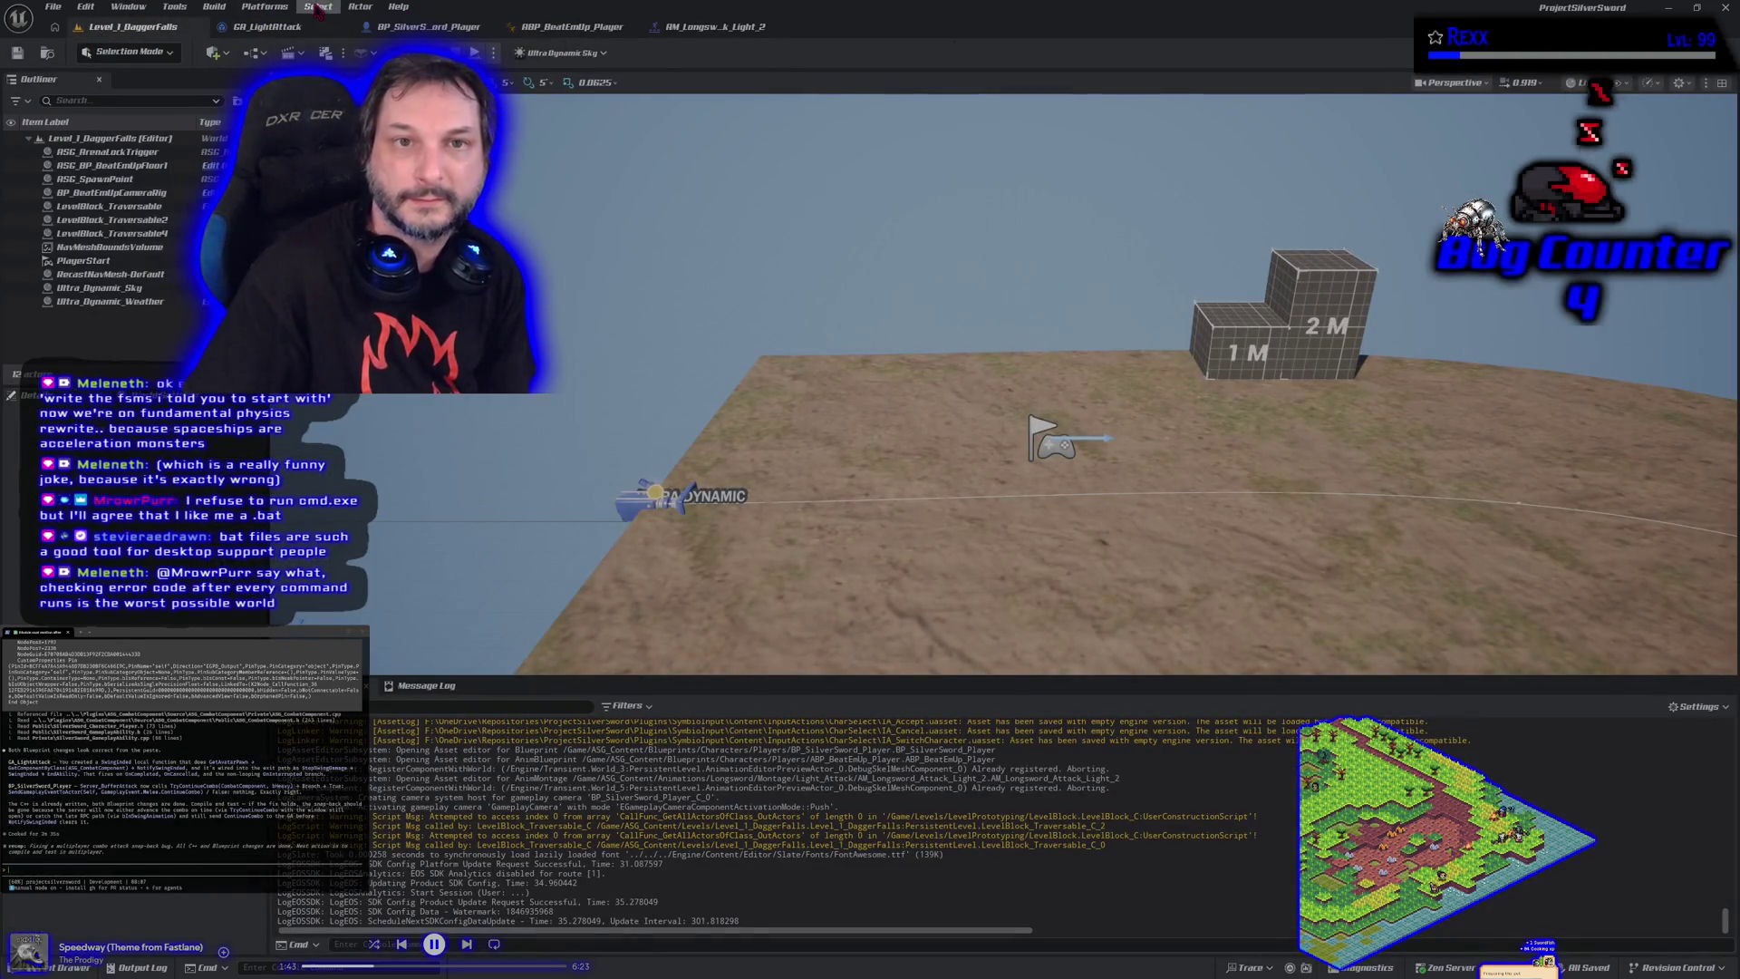
{"action": "left_click", "coordinate": [272, 8]}
{"action": "left_click", "coordinate": [274, 13]}
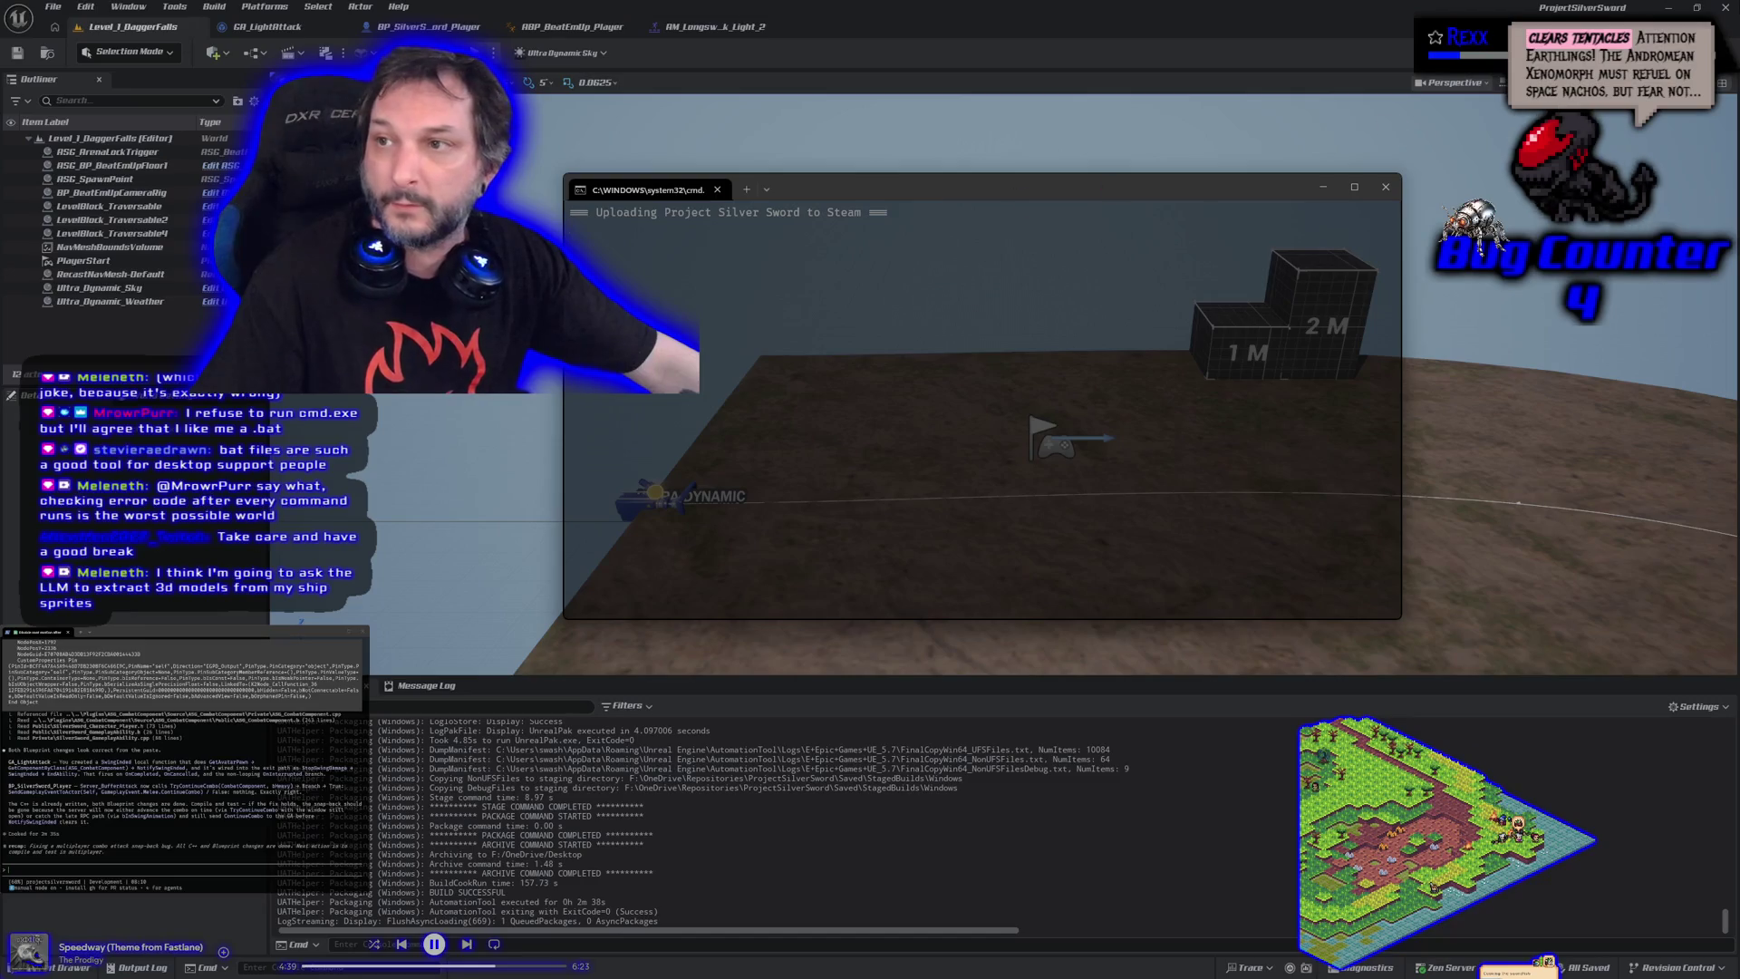
Close the Unreal Editor and minimize Rider to watch the Steam upload console reach Build Complete
{"action": "left_click", "coordinate": [1725, 7]}
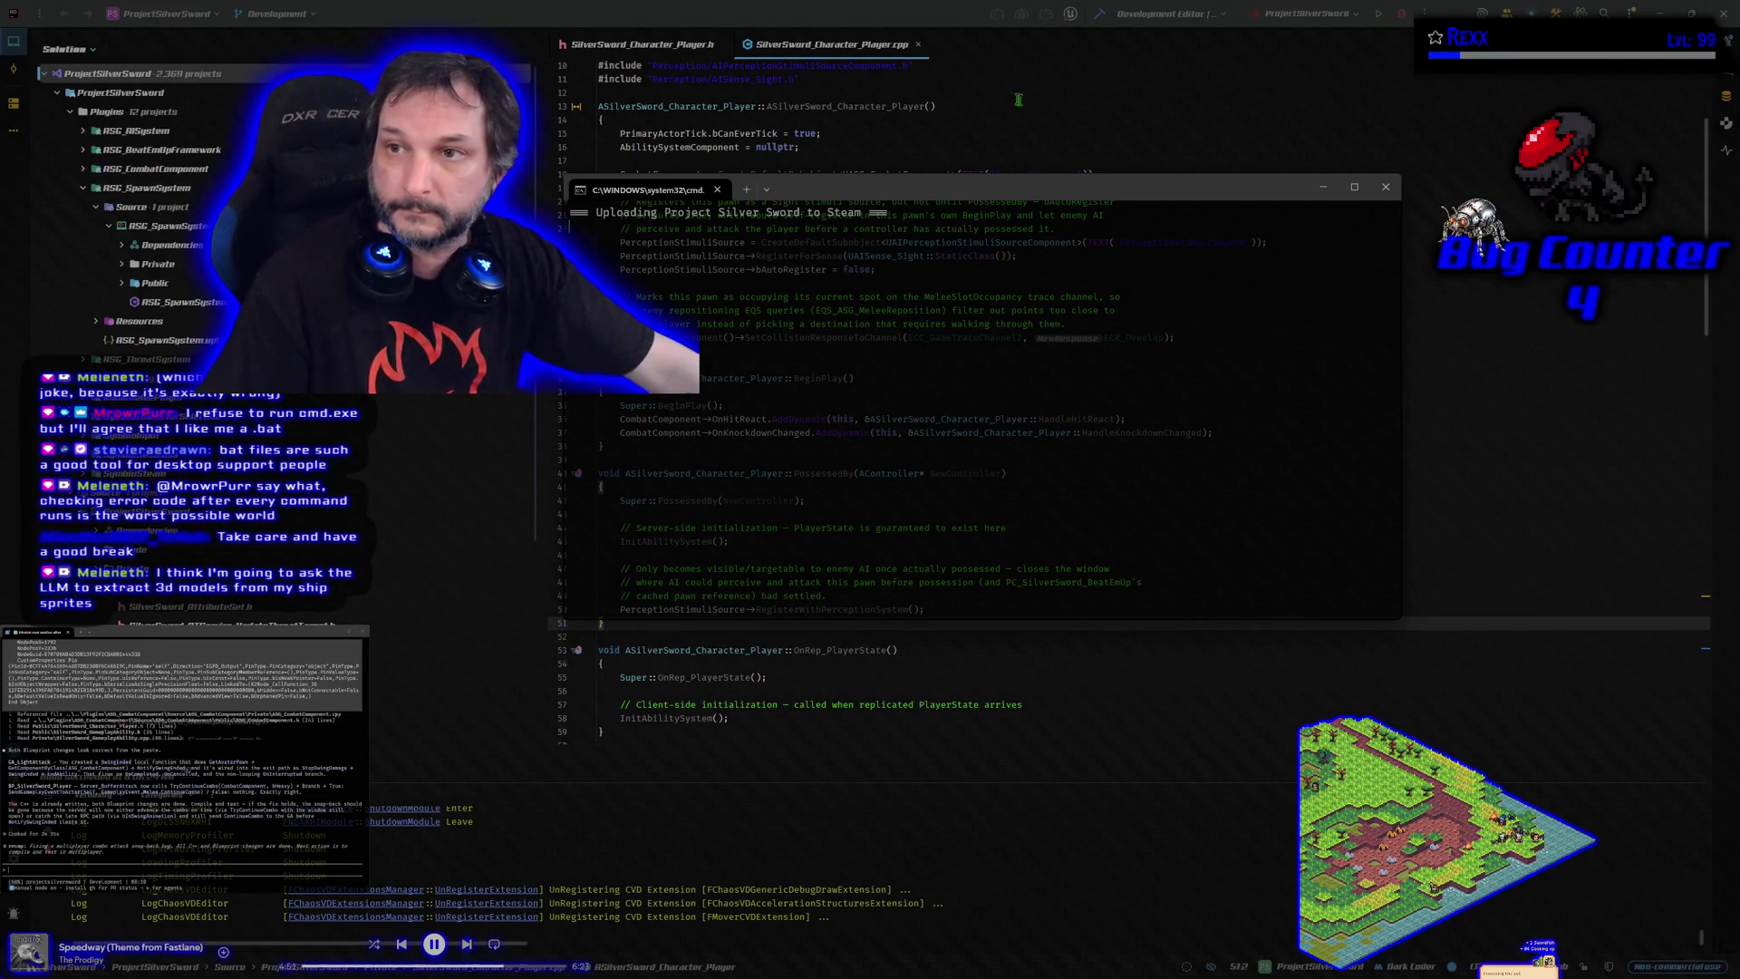
{"action": "left_click", "coordinate": [840, 42]}
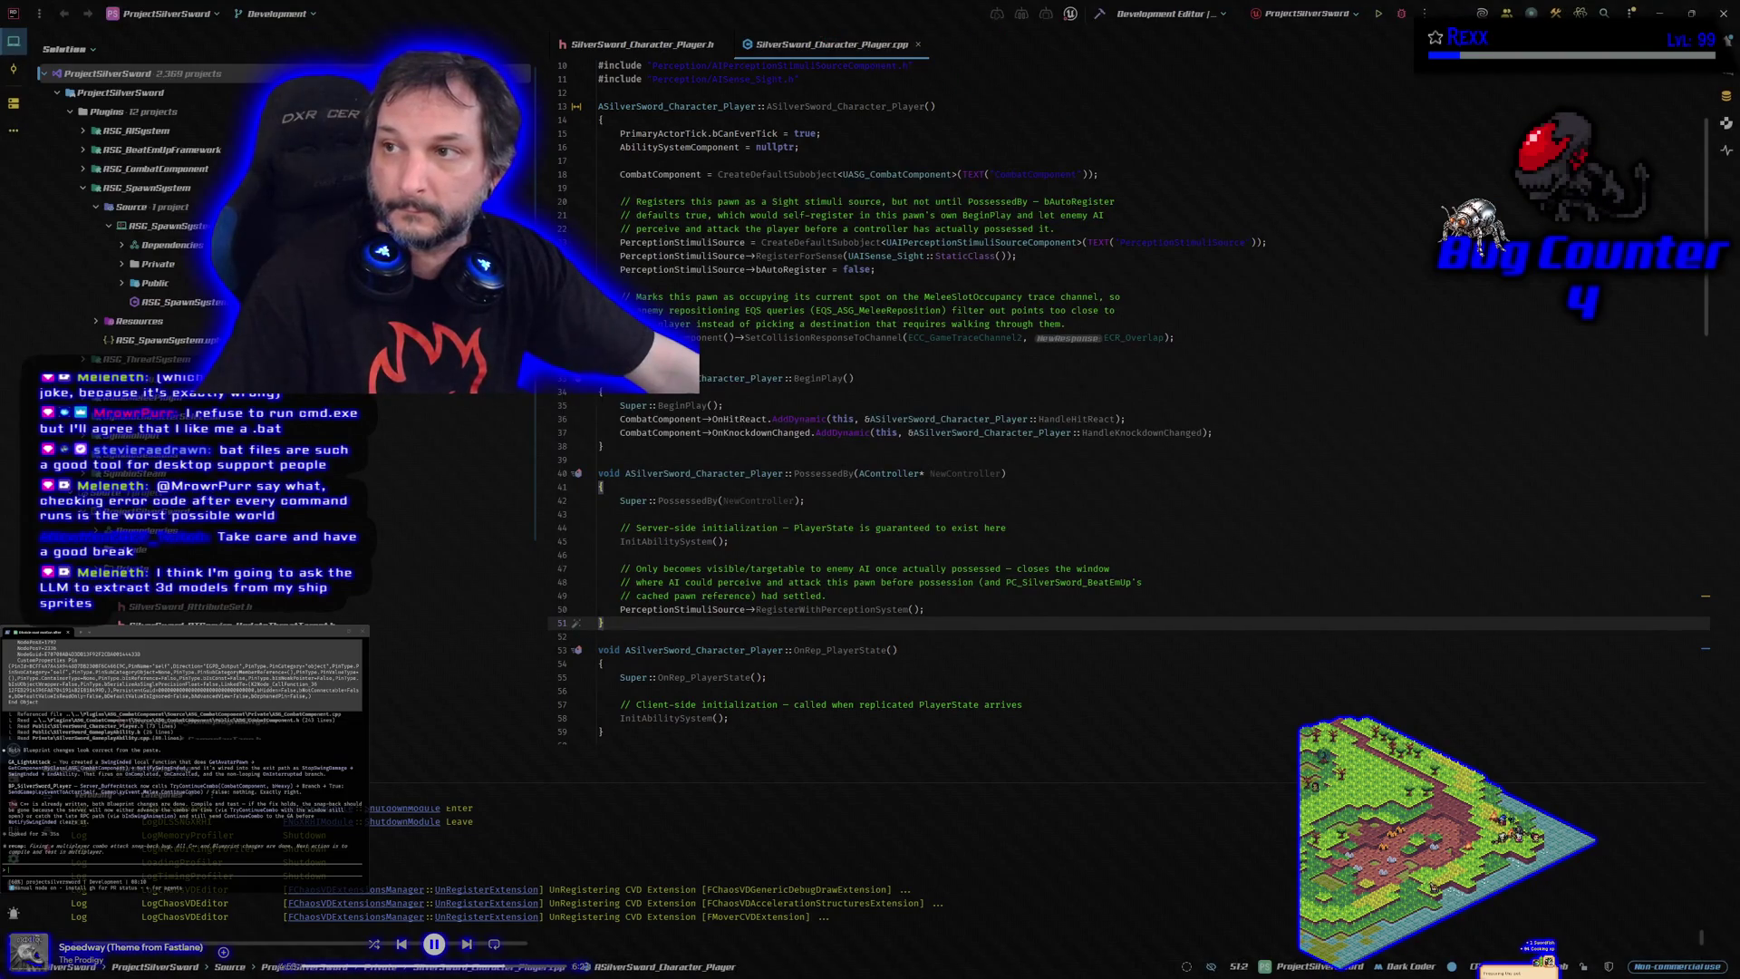
{"action": "left_click", "coordinate": [1724, 13]}
{"action": "left_click_drag", "start_coordinate": [1005, 189], "coordinate": [977, 173]}
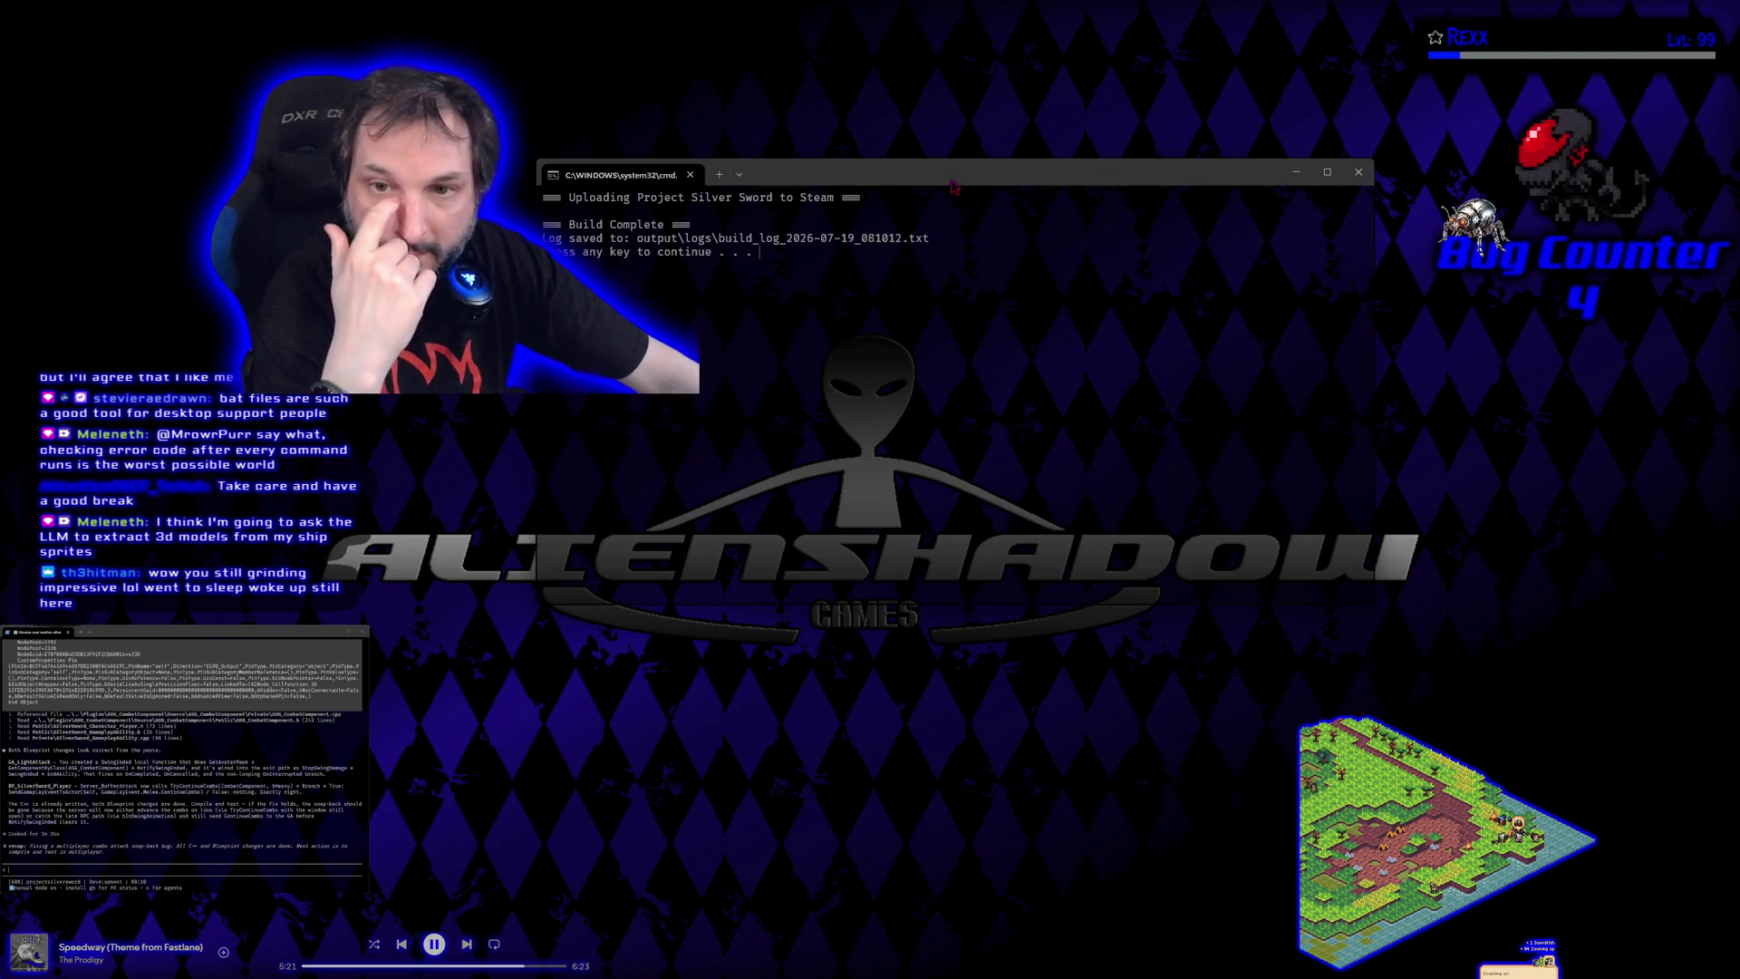
Dismiss the finished Steam upload console at its 'Press any key to continue' prompt
{"action": "key", "text": "Return"}
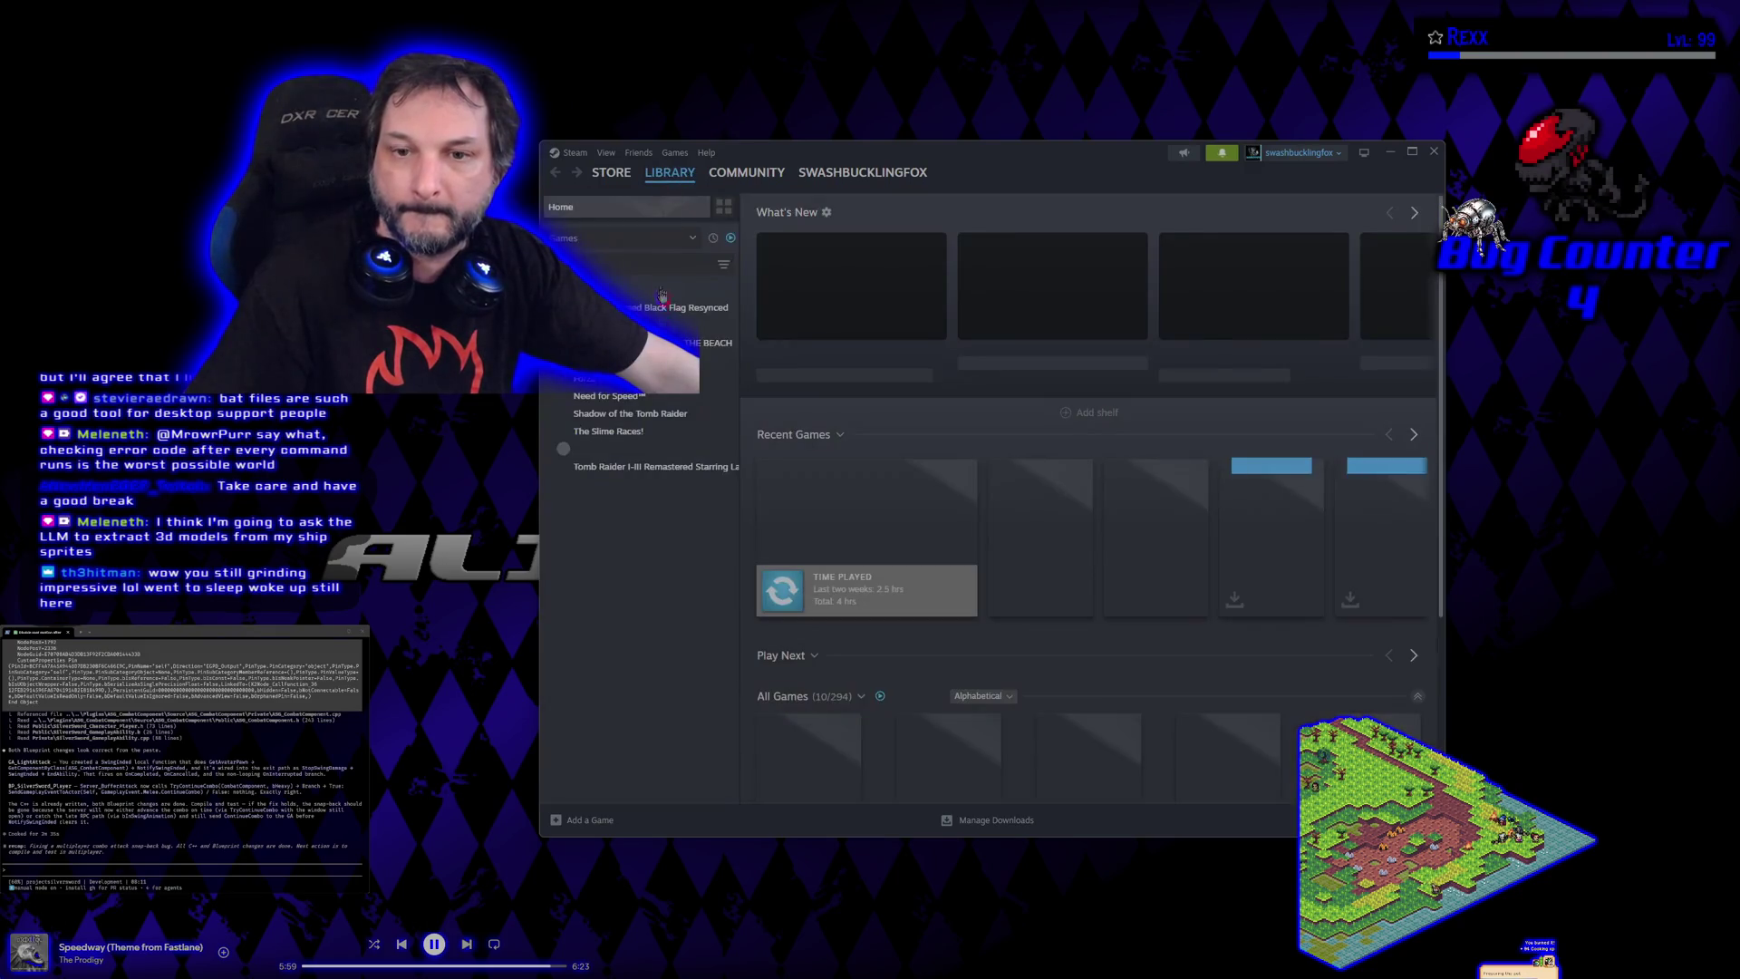
Launch Symbioverse Testing Environment from the Steam Library and go to its Multiplayer screen
{"action": "left_click", "coordinate": [635, 448]}
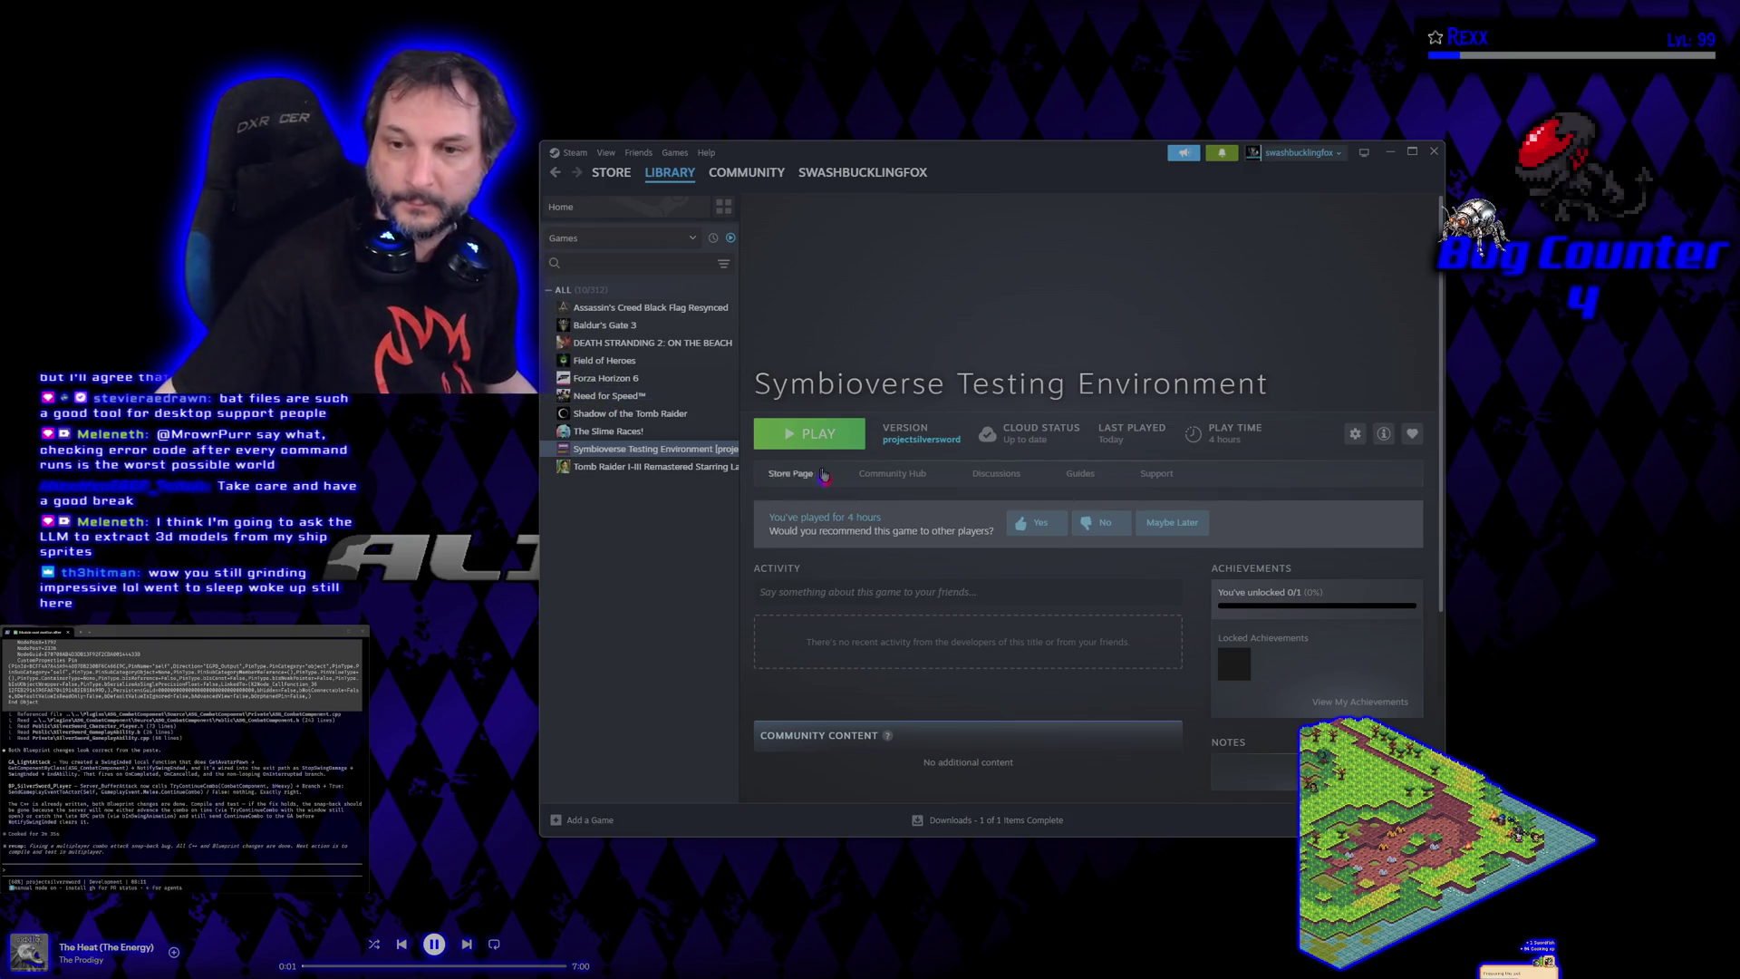
{"action": "left_click", "coordinate": [819, 444]}
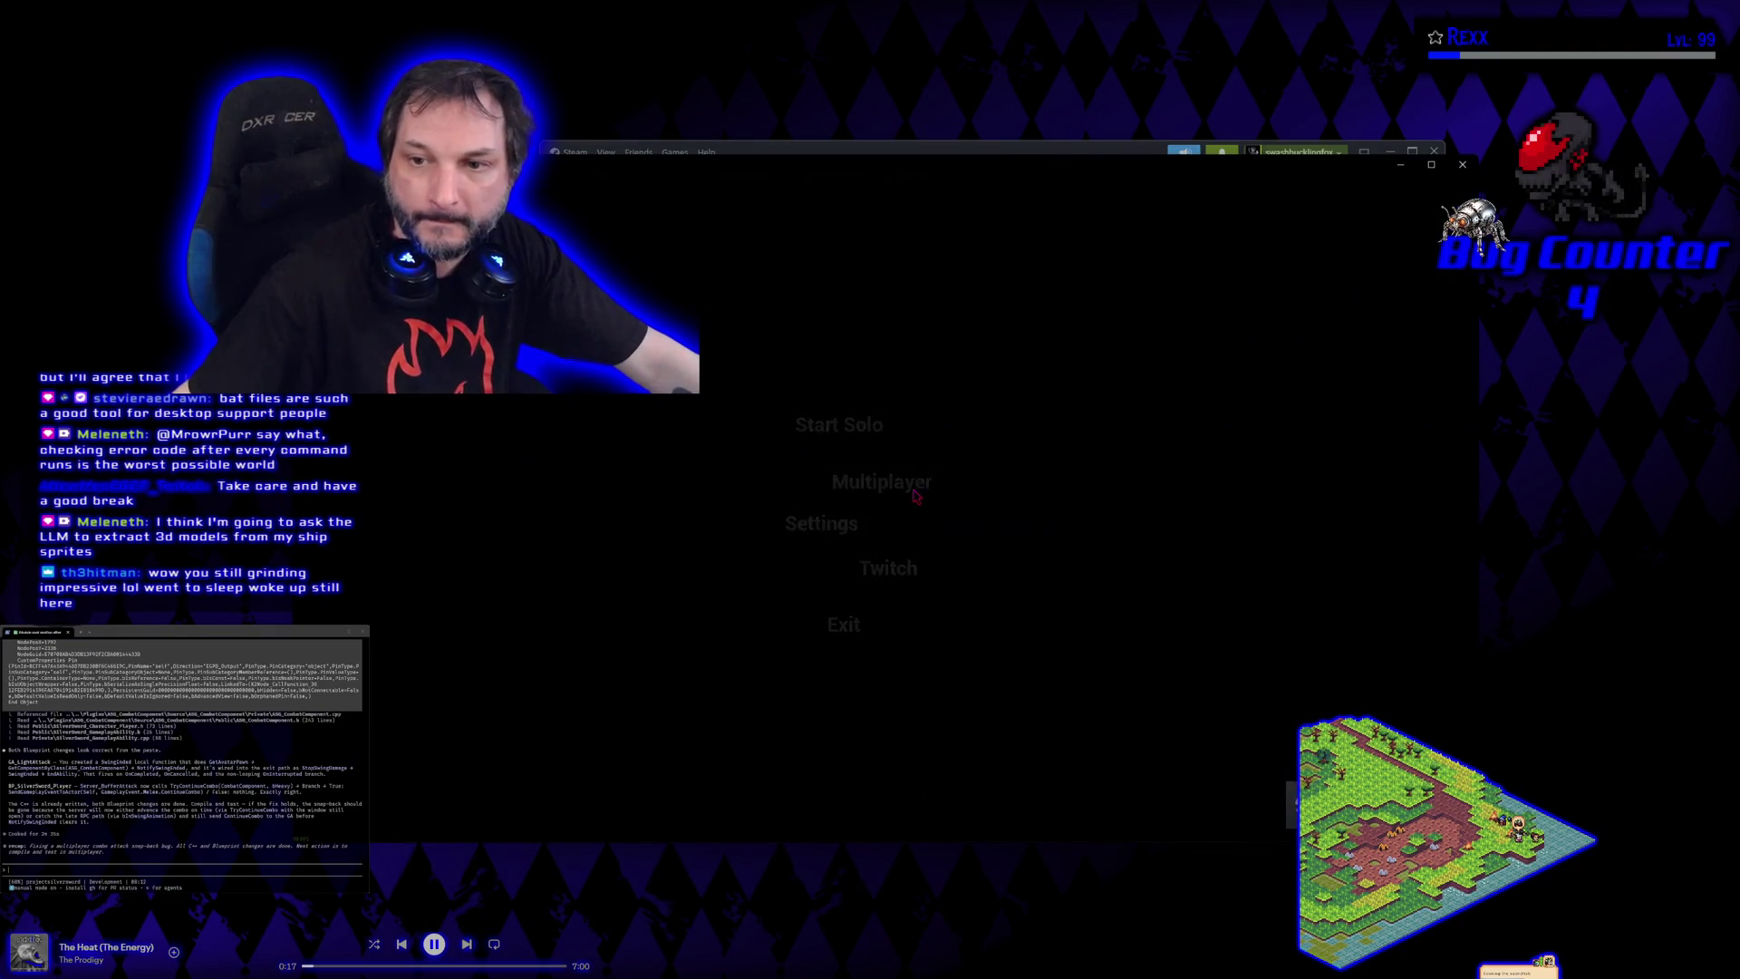
{"action": "left_click", "coordinate": [915, 494]}
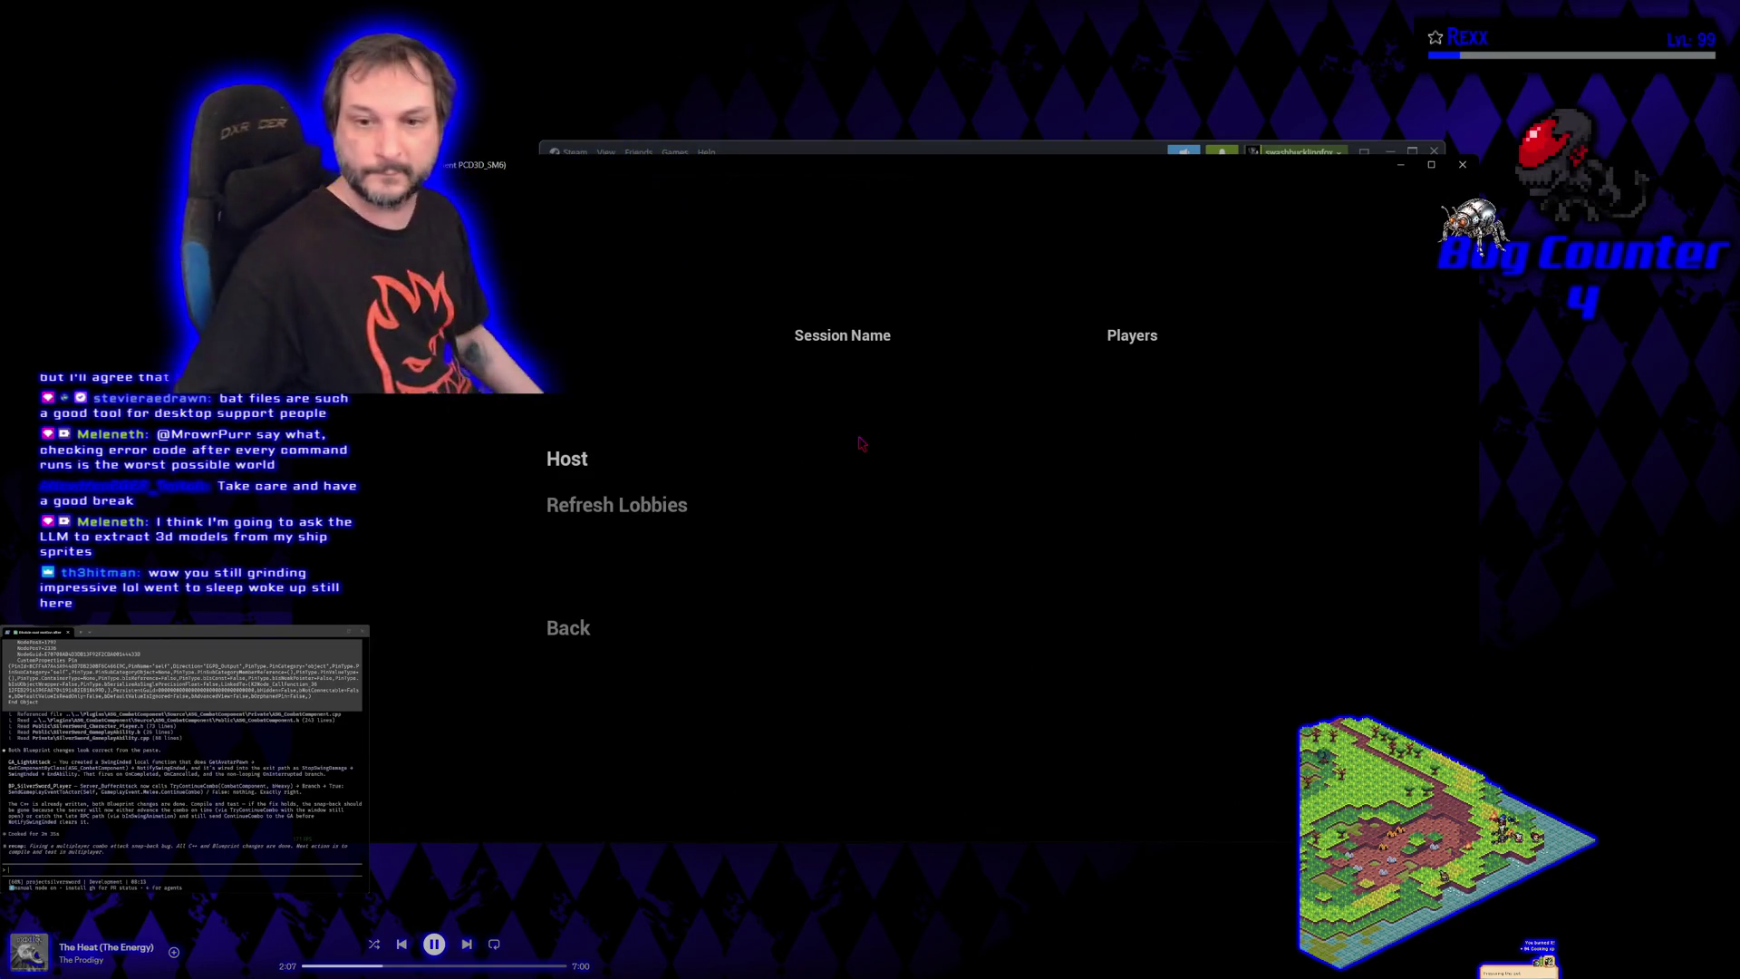
Refresh the lobby list and join the session that appears
{"action": "left_click", "coordinate": [671, 505]}
{"action": "left_click", "coordinate": [843, 367]}
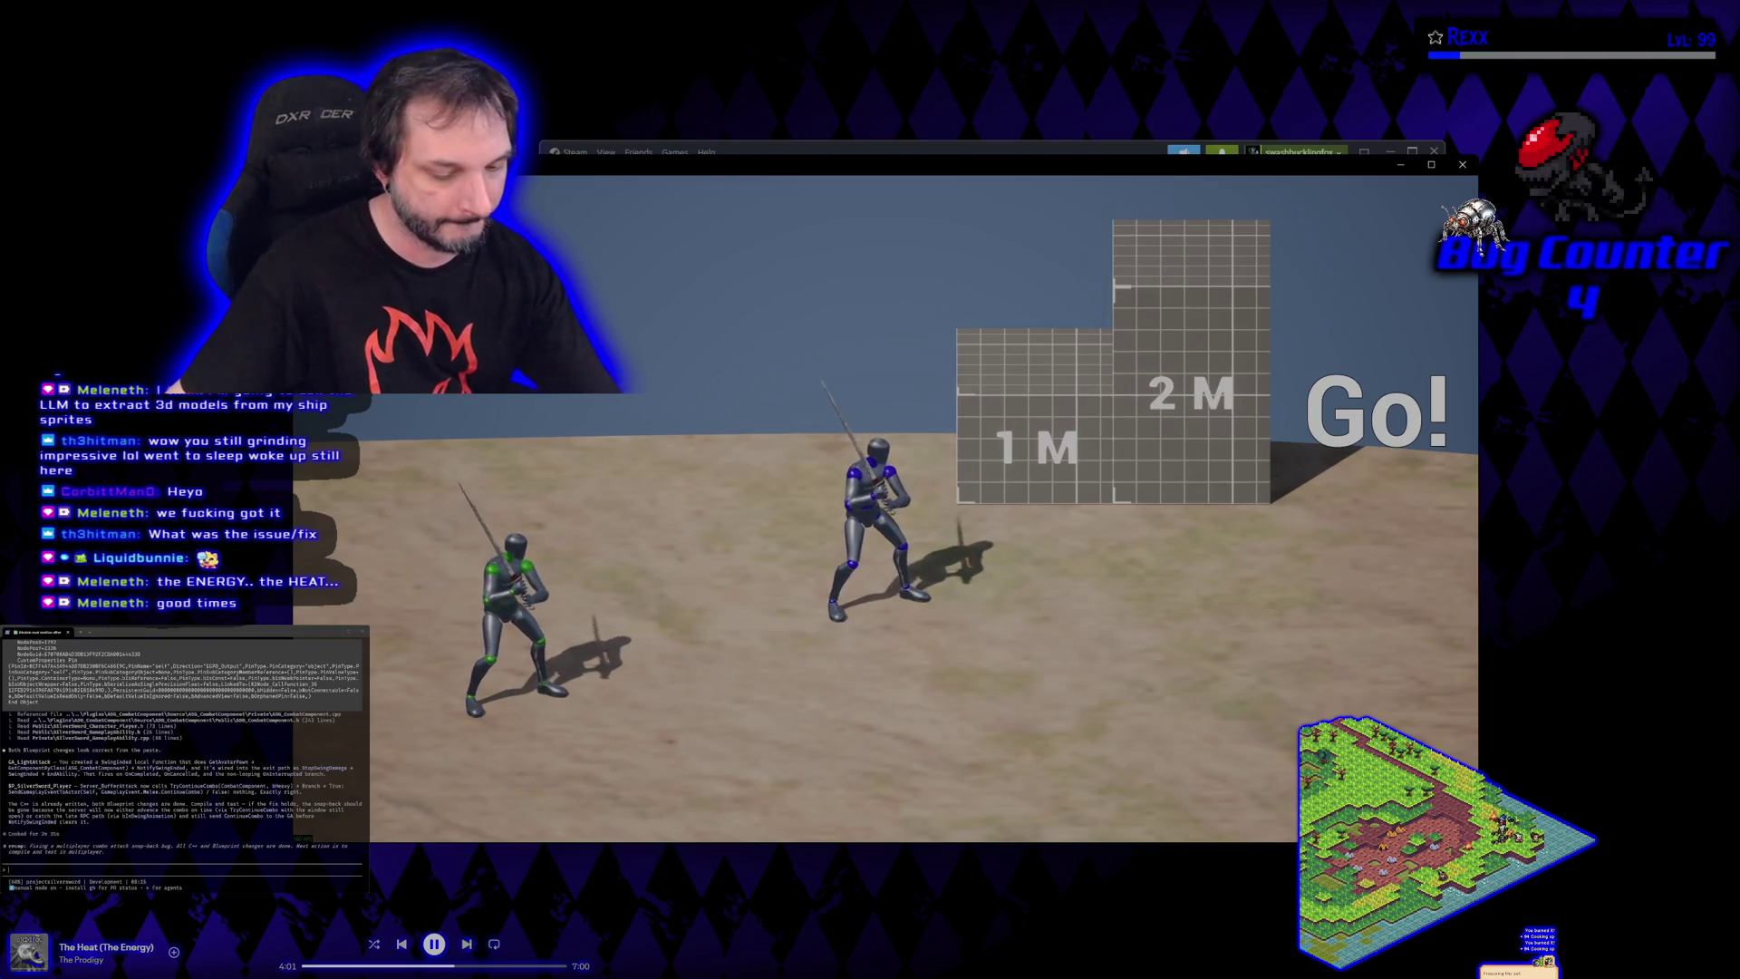
Quit the game with Alt+F4 after testing the two sword fighters
{"action": "key", "text": "alt+F4"}
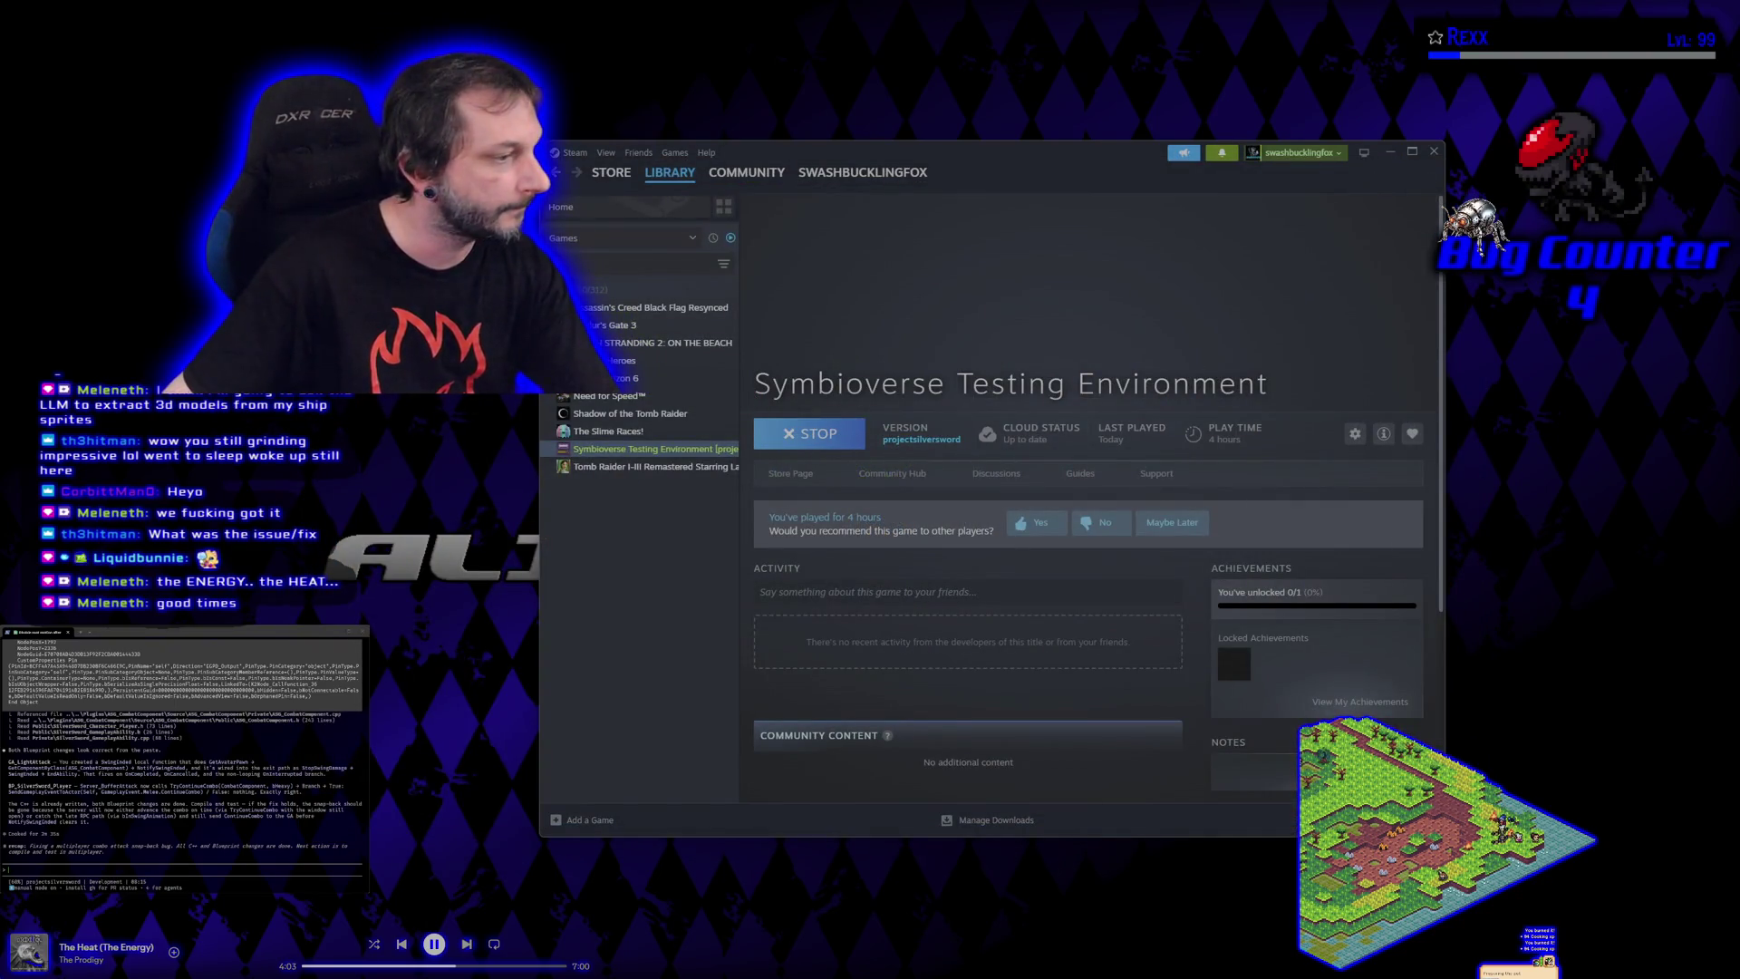
Tell Claude Code the fix worked but not all attacks play, then switch to the Steamworks builds page
{"action": "type", "text": "that fixed it, but now"}
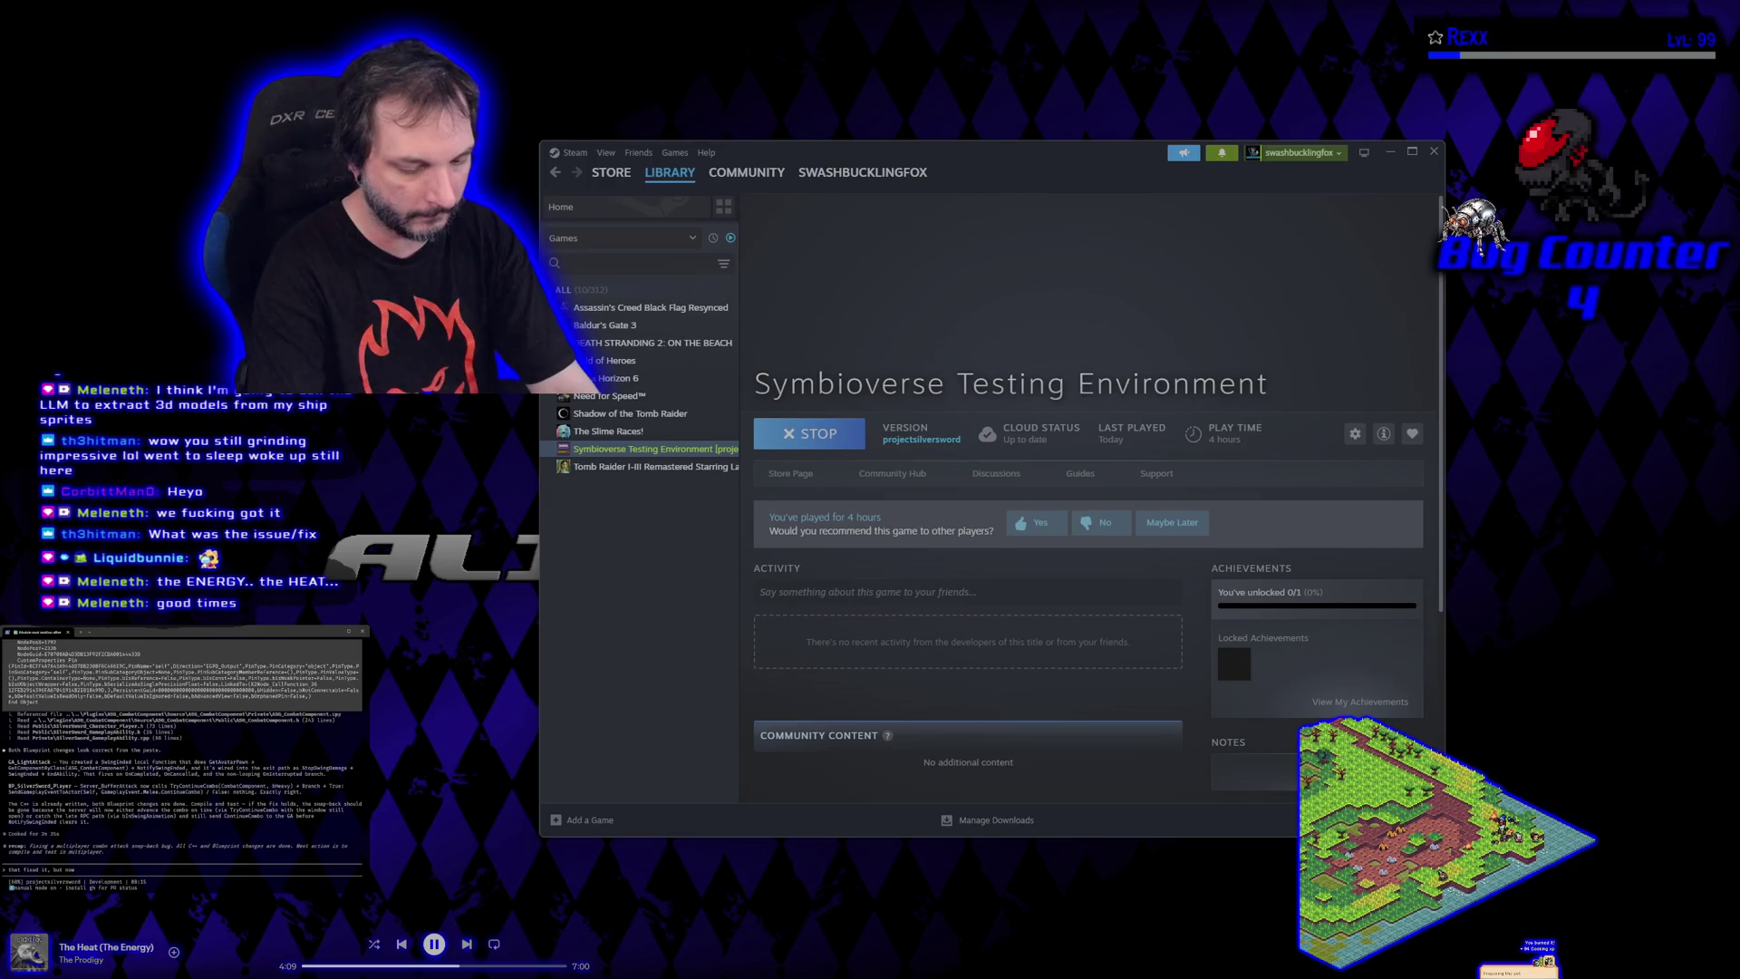
{"action": "type", "text": " the client is interr"}
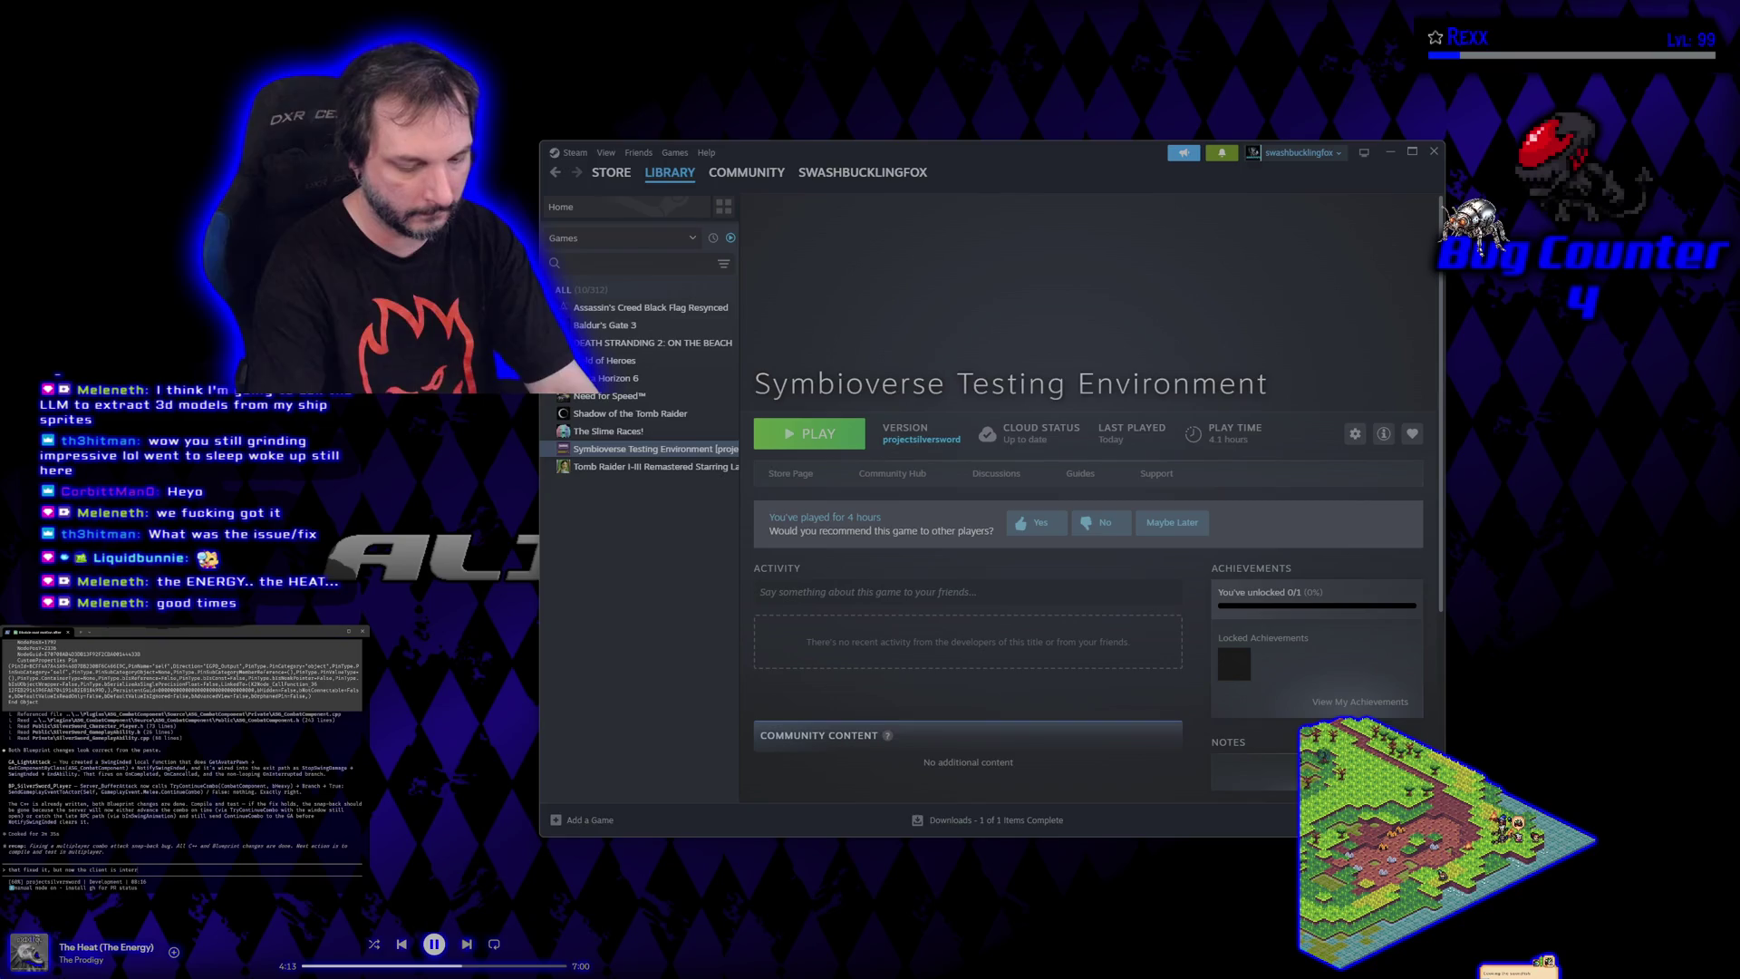
{"action": "key", "text": "BackSpace"}
{"action": "key", "text": "BackSpace"}
{"action": "key", "text": "BackSpace"}
{"action": "type", "text": "s character on the host machine"}
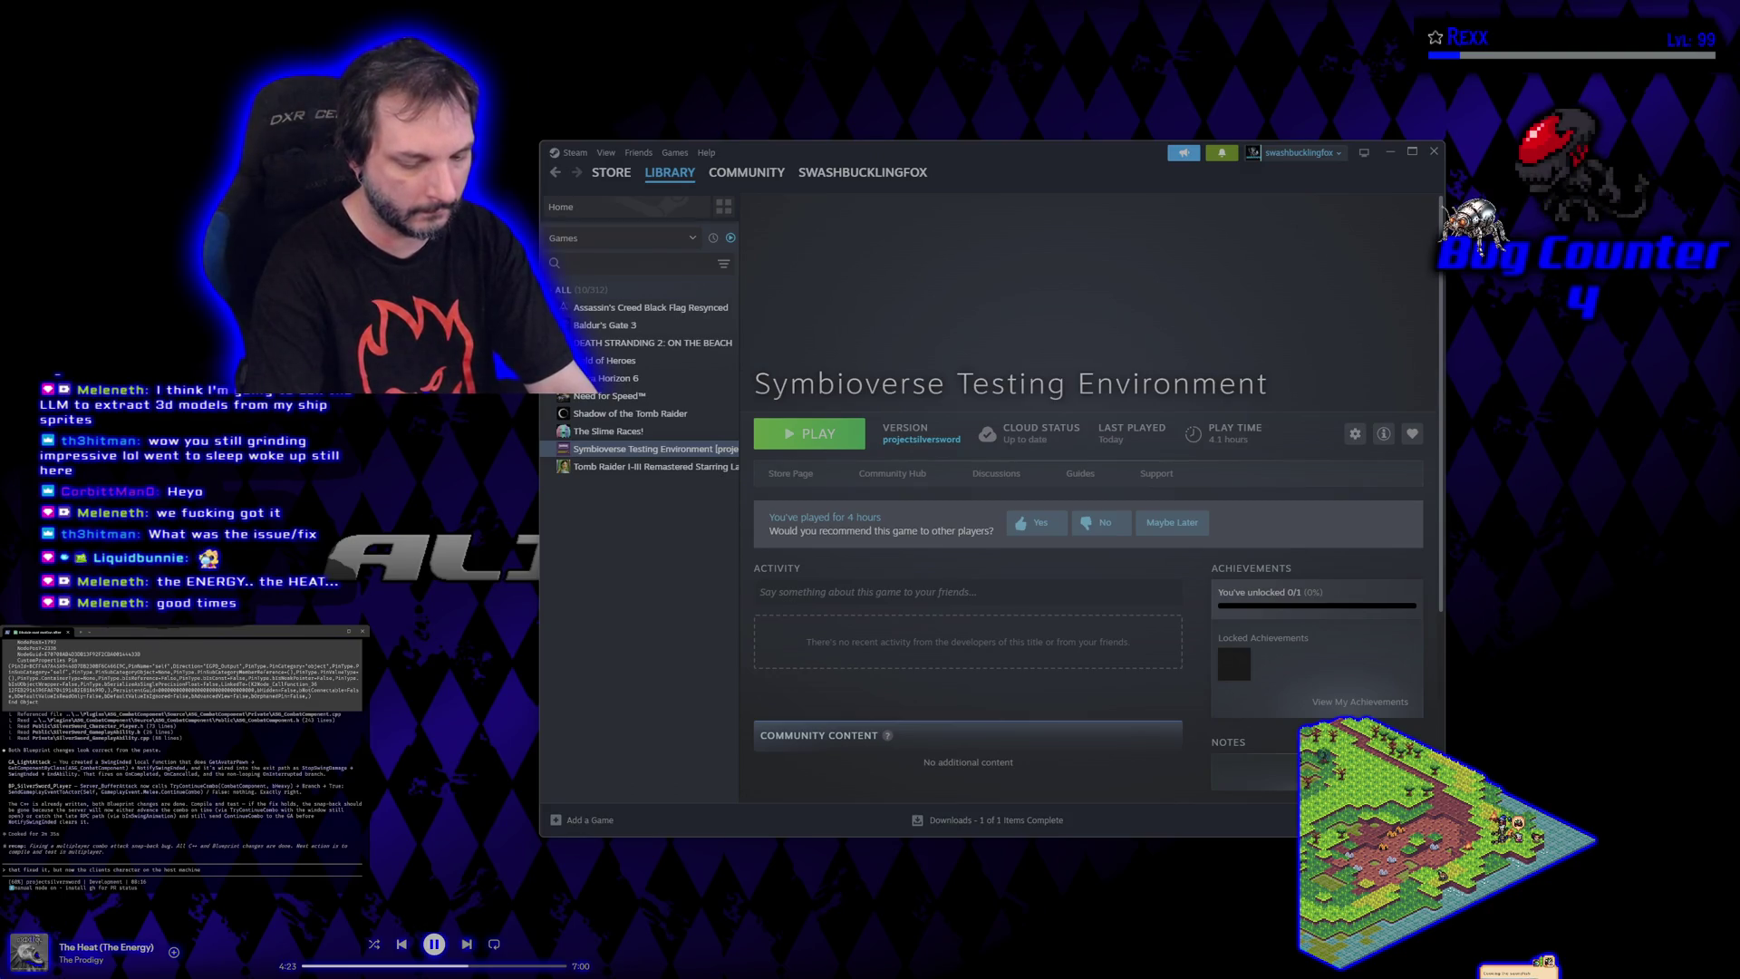
{"action": "type", "text": "l"}
{"action": "type", "text": "peating"}
{"action": "key", "text": "ctrl+BackSpace"}
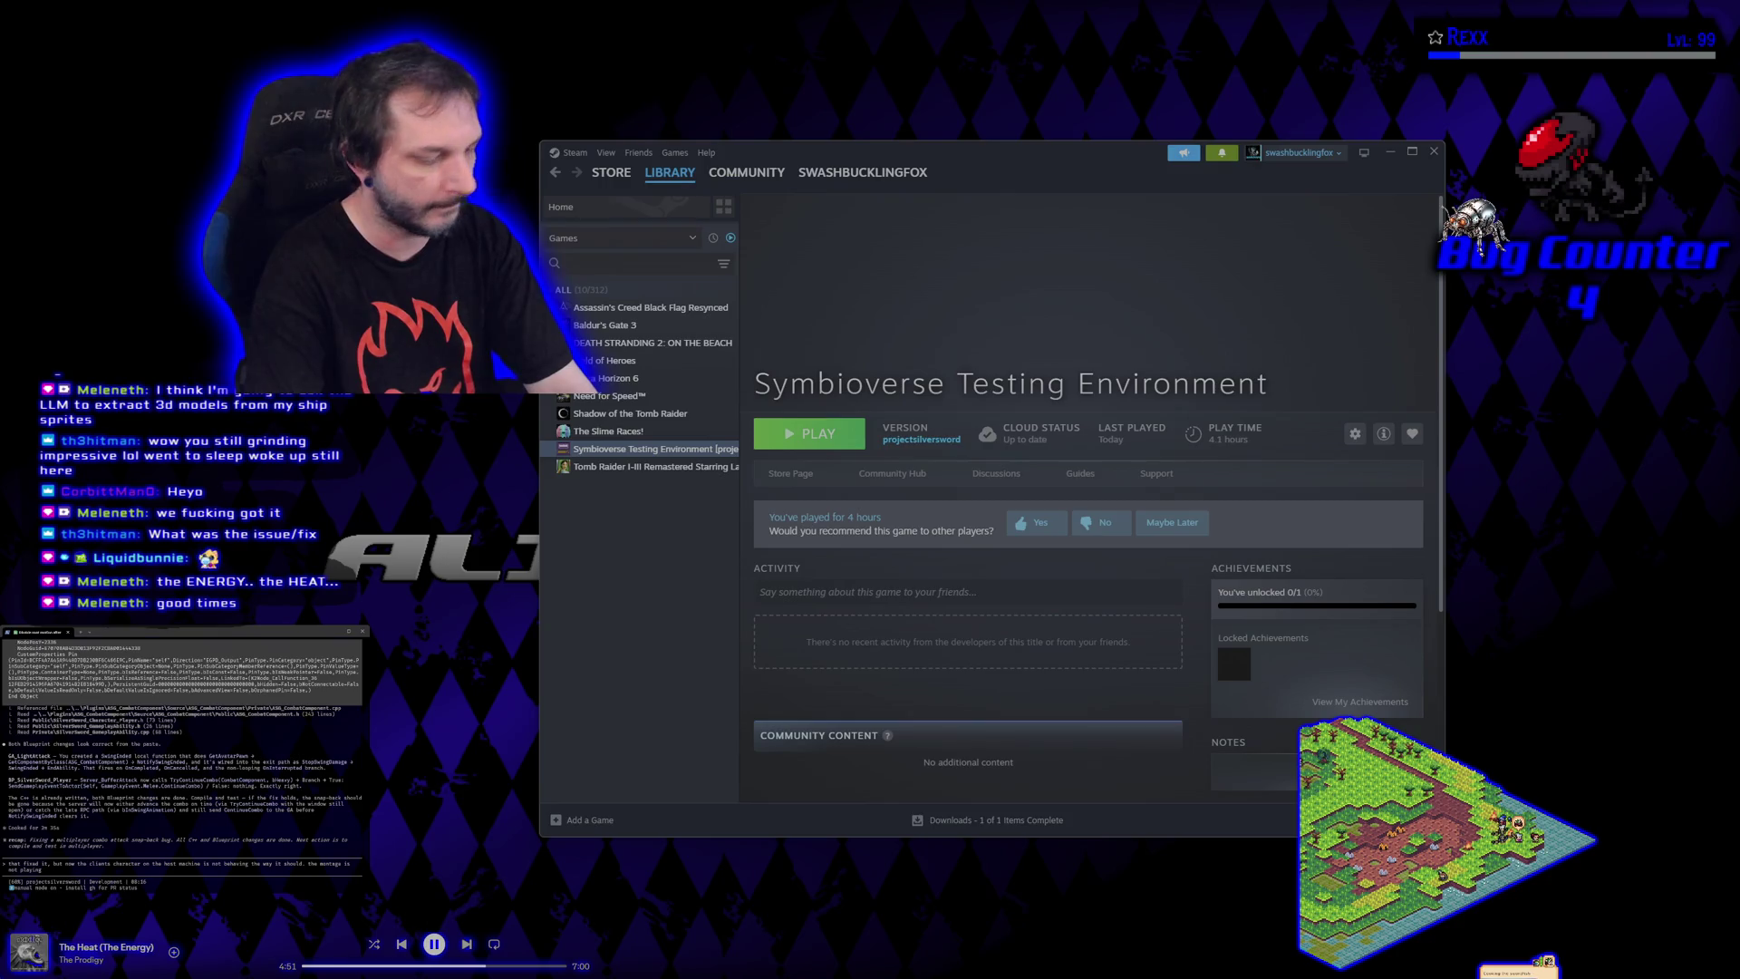
{"action": "type", "text": "ll the way he keeps restarting the first attack montage"}
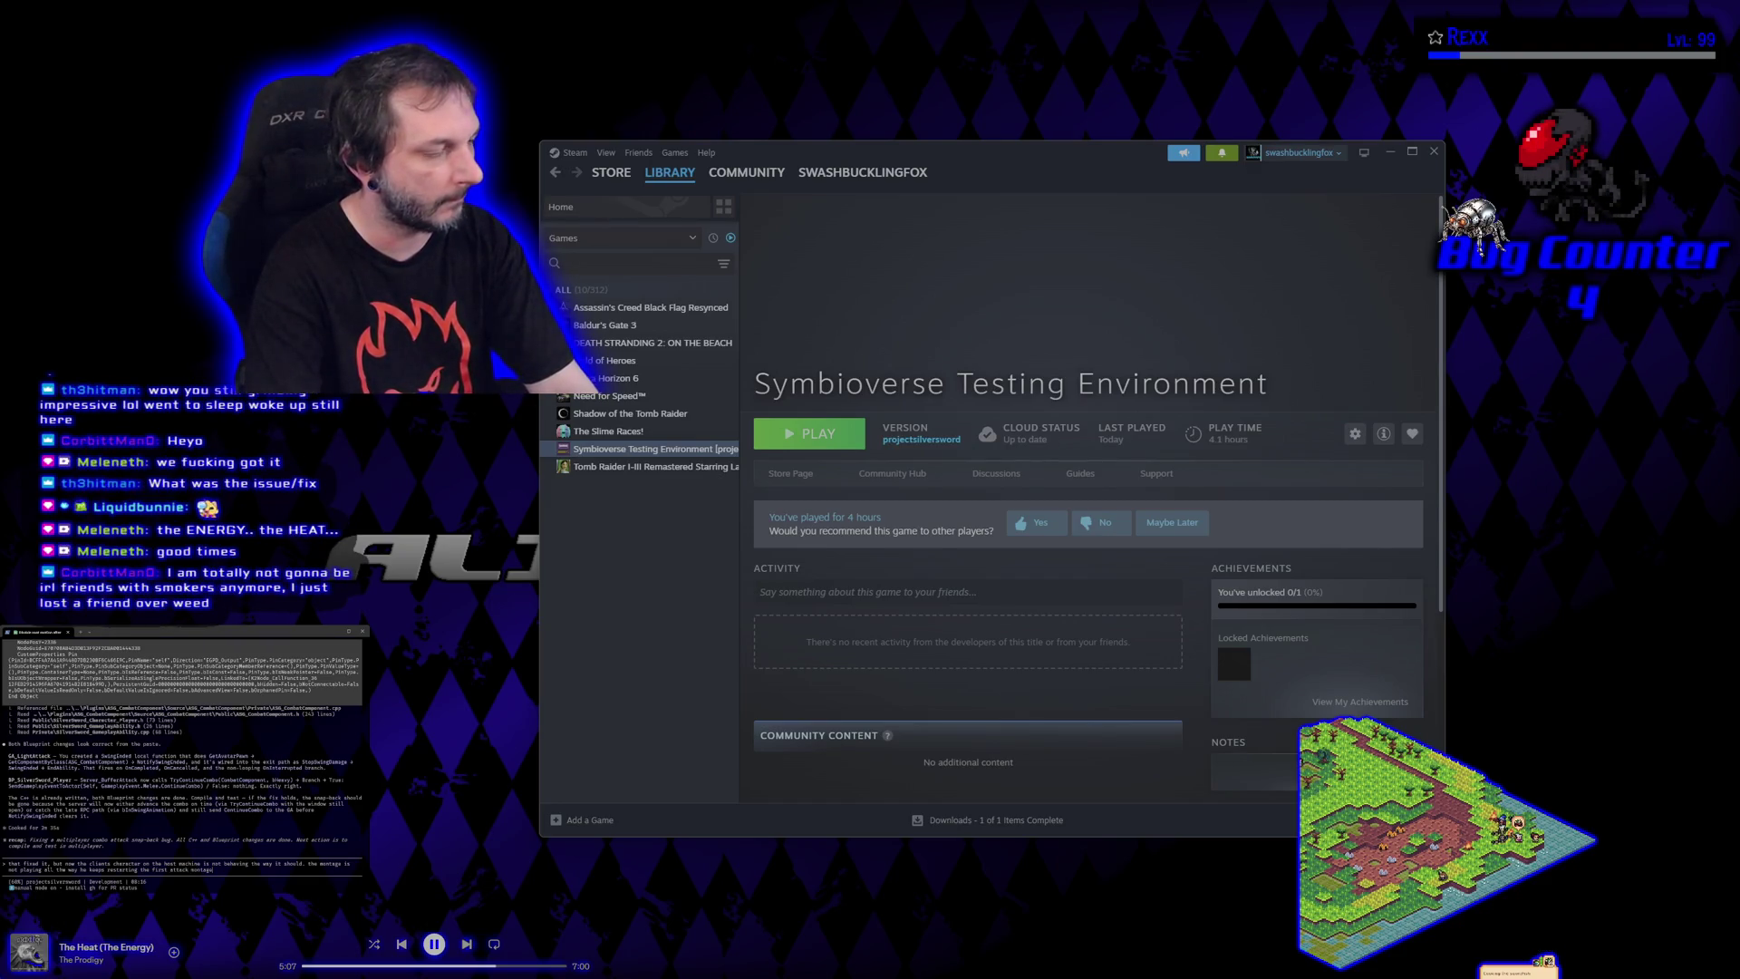
{"action": "type", "text": "can tell"}
{"action": "key", "text": "Return"}
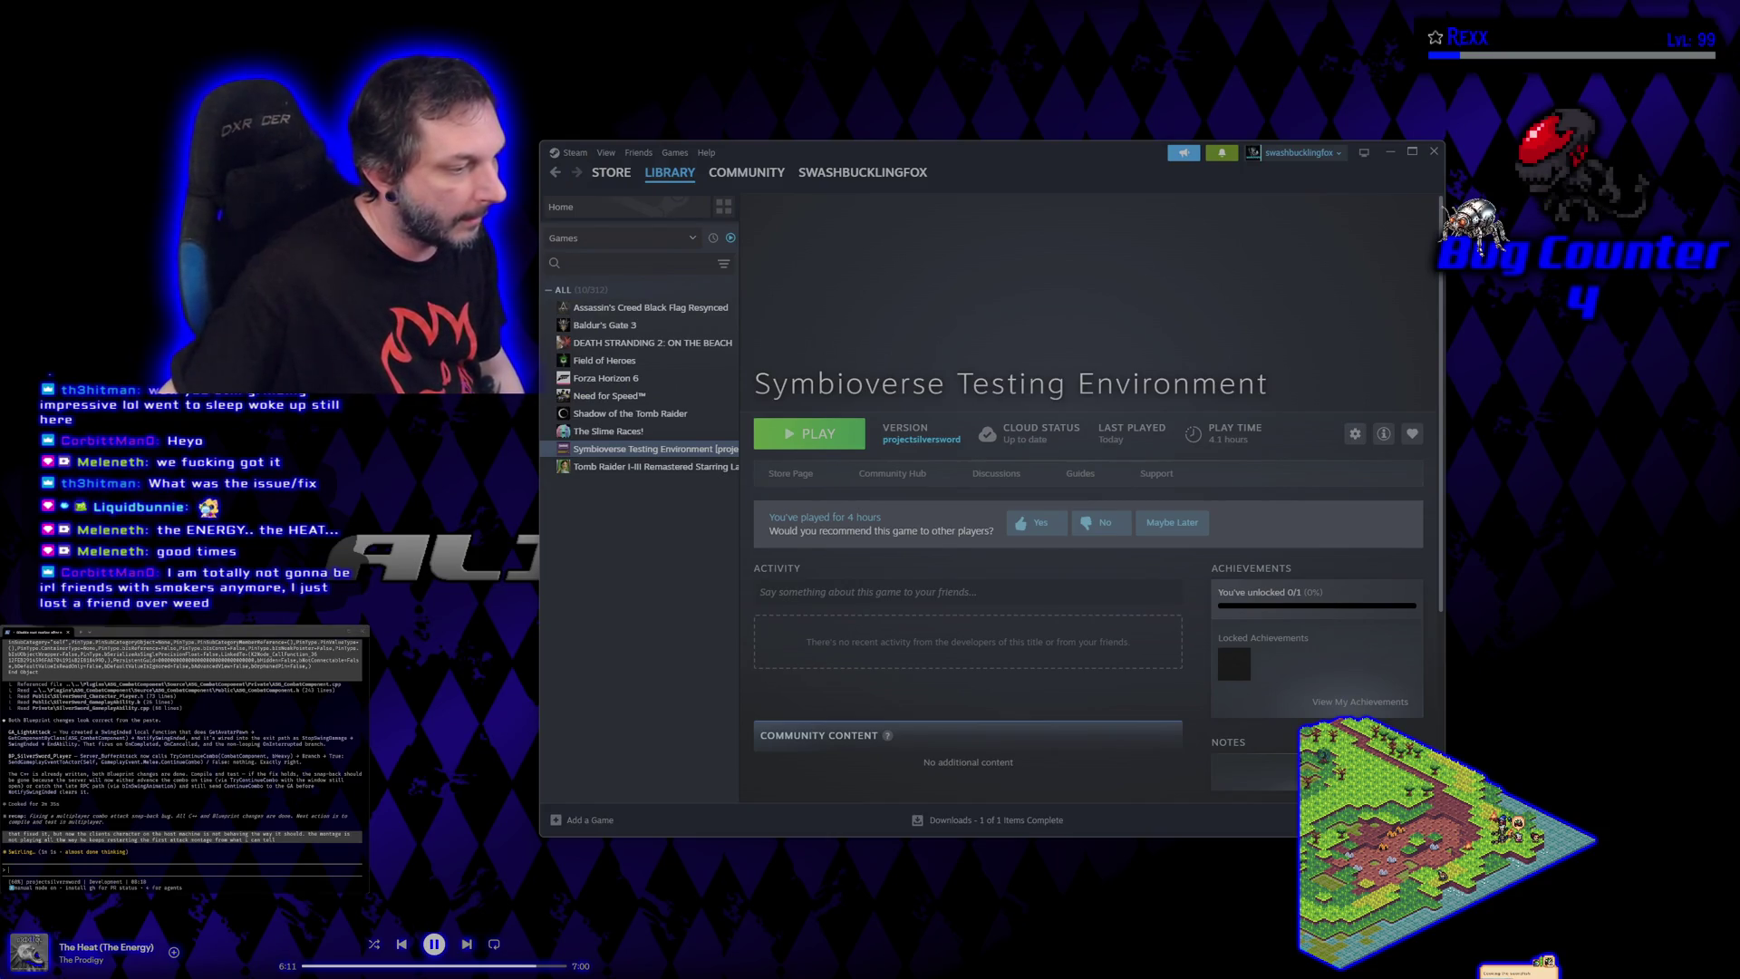
{"action": "key", "text": "alt+Tab"}
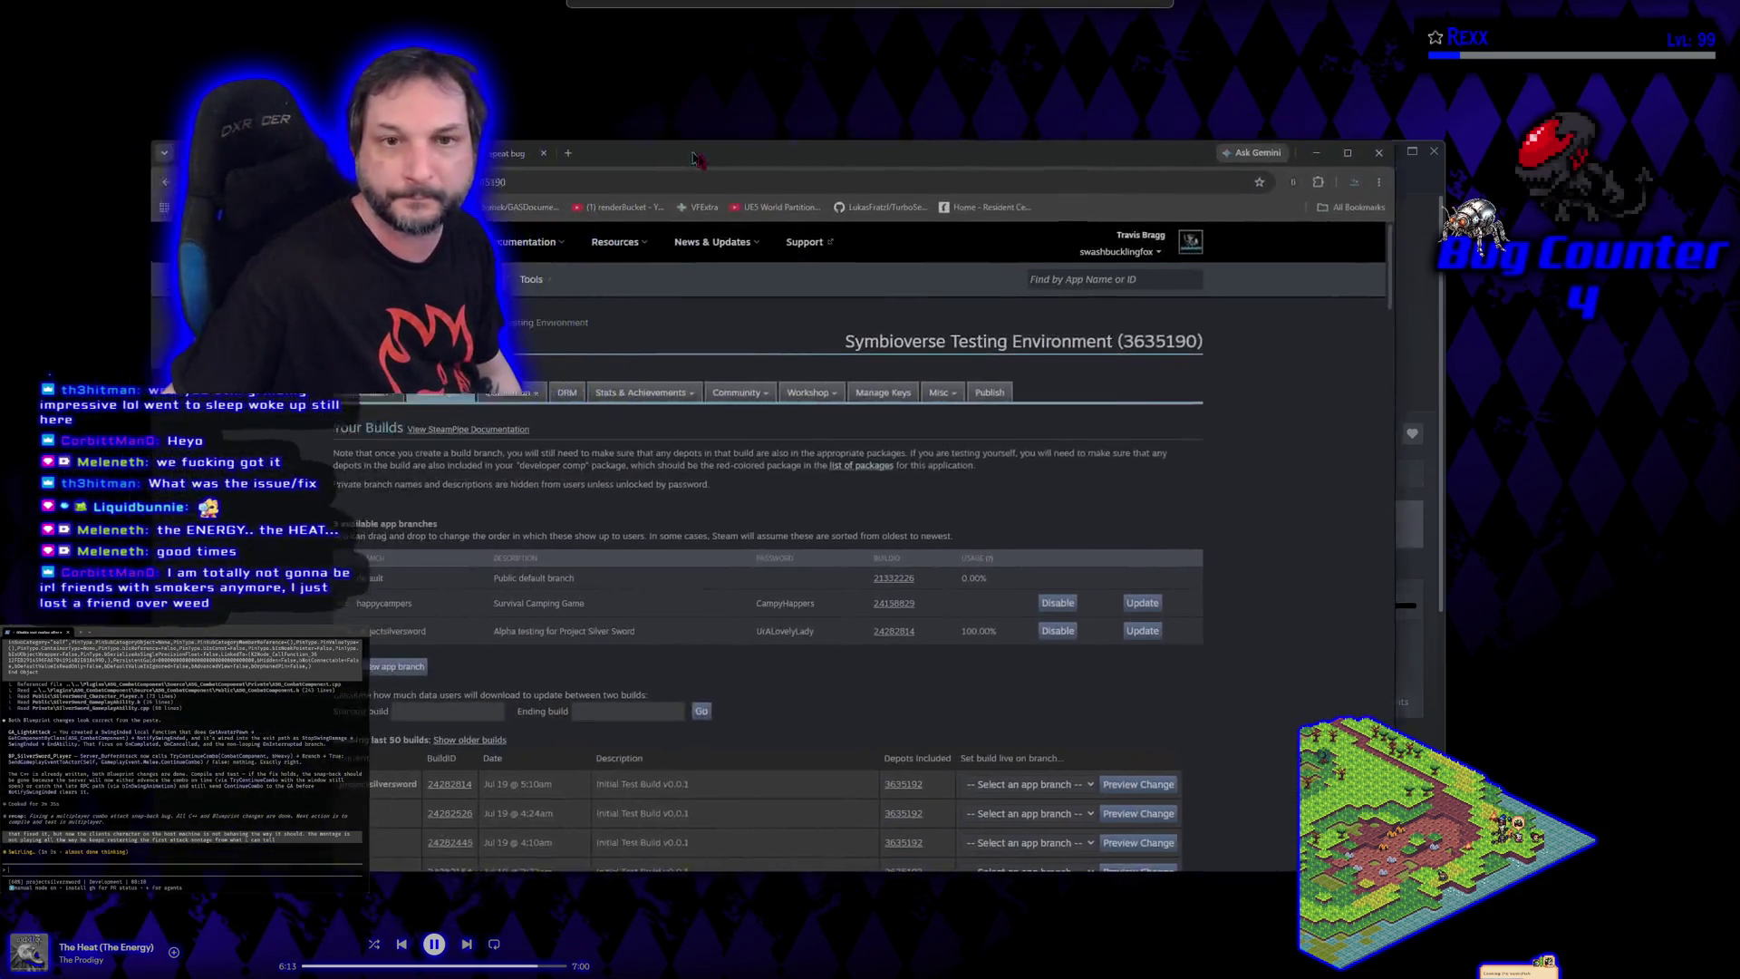
Open bug #44 in HacknPlan and add a subtask about attacks repeating instead of playing the next montage
{"action": "key", "text": "ctrl+Tab"}
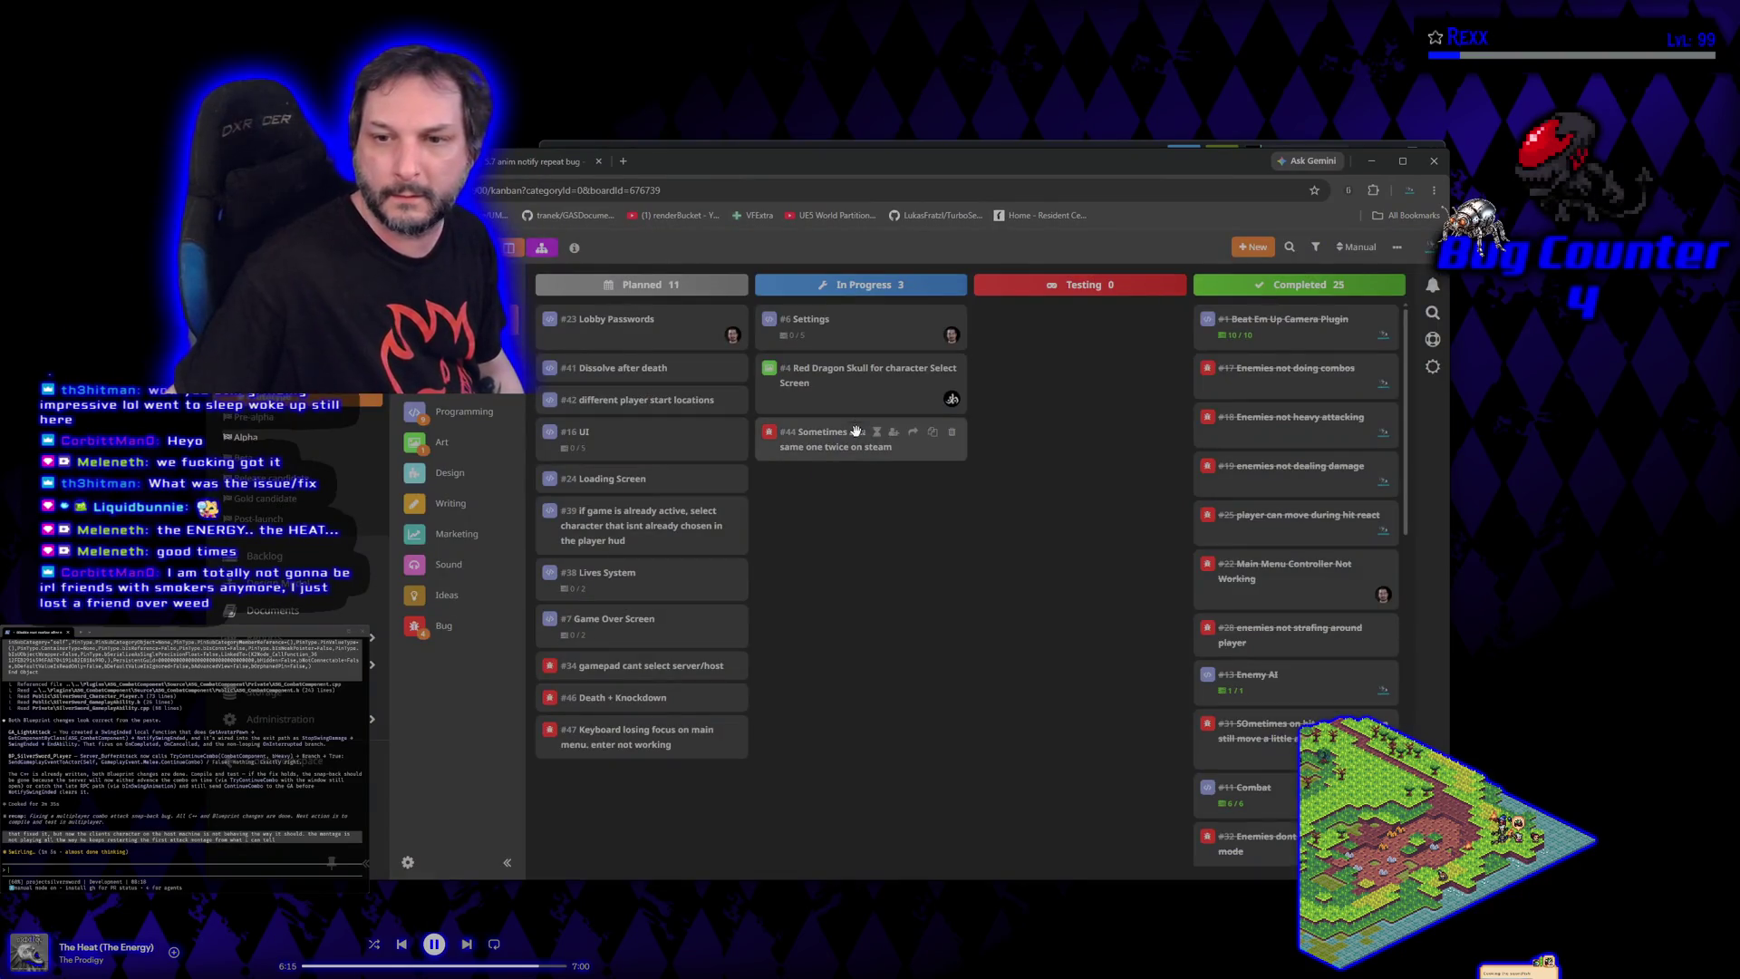
{"action": "left_click", "coordinate": [855, 434]}
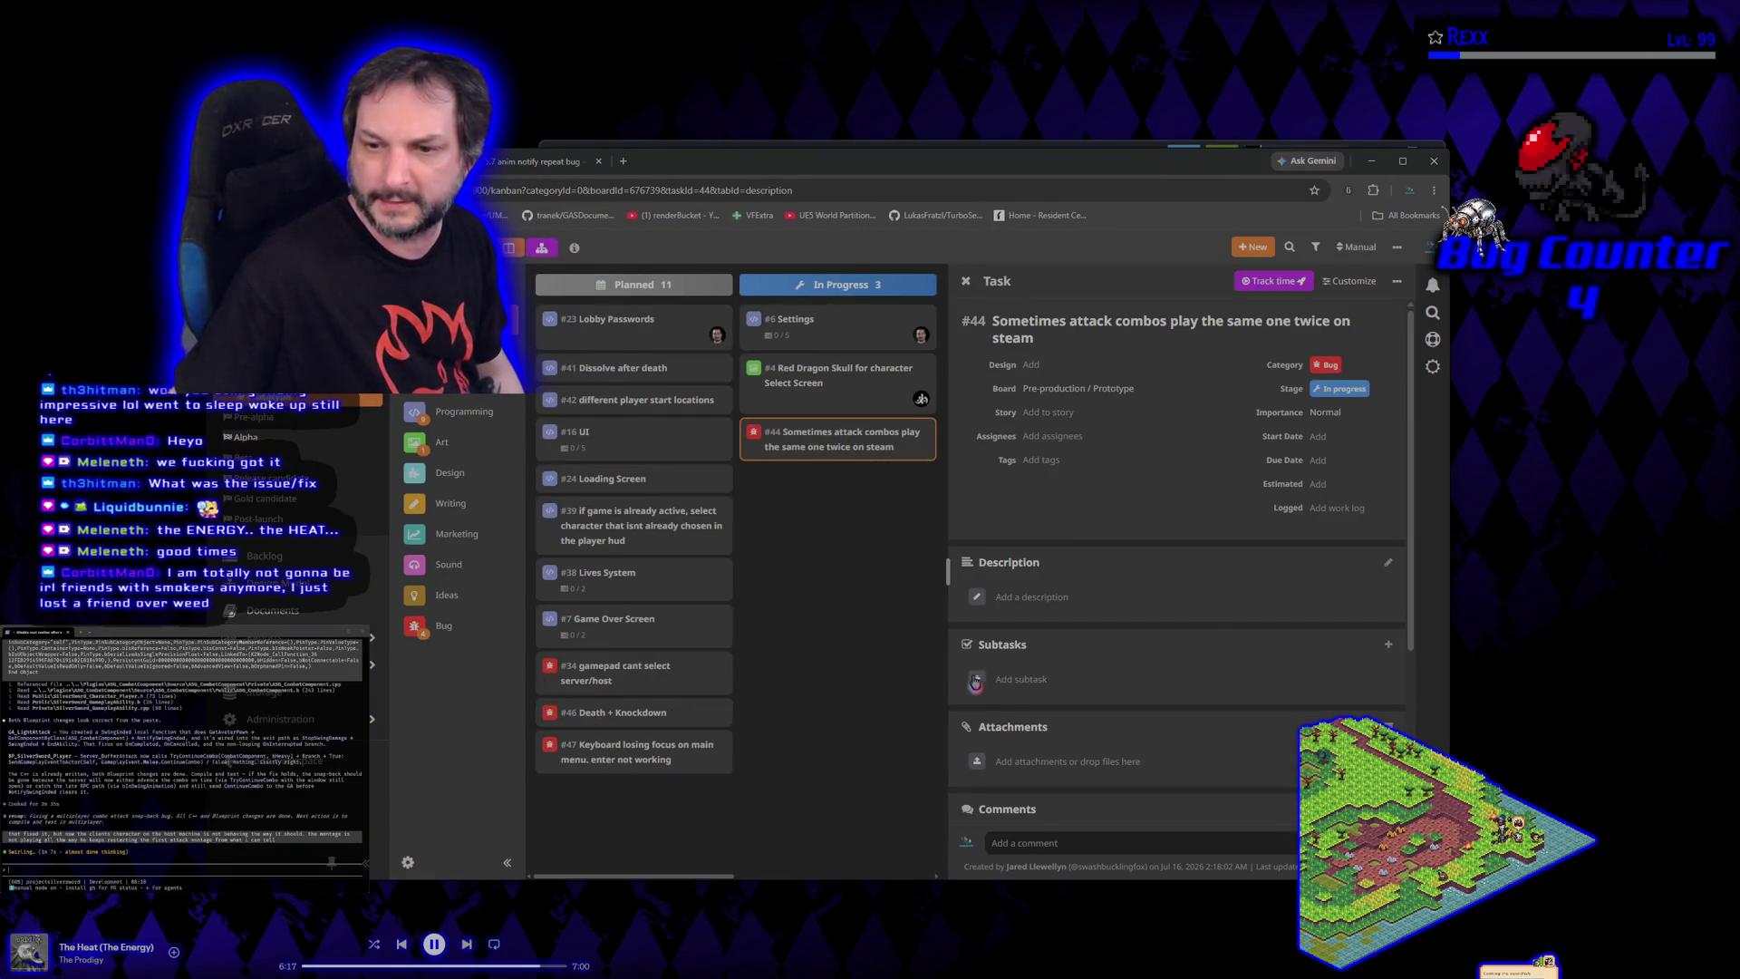
{"action": "left_click", "coordinate": [1019, 679]}
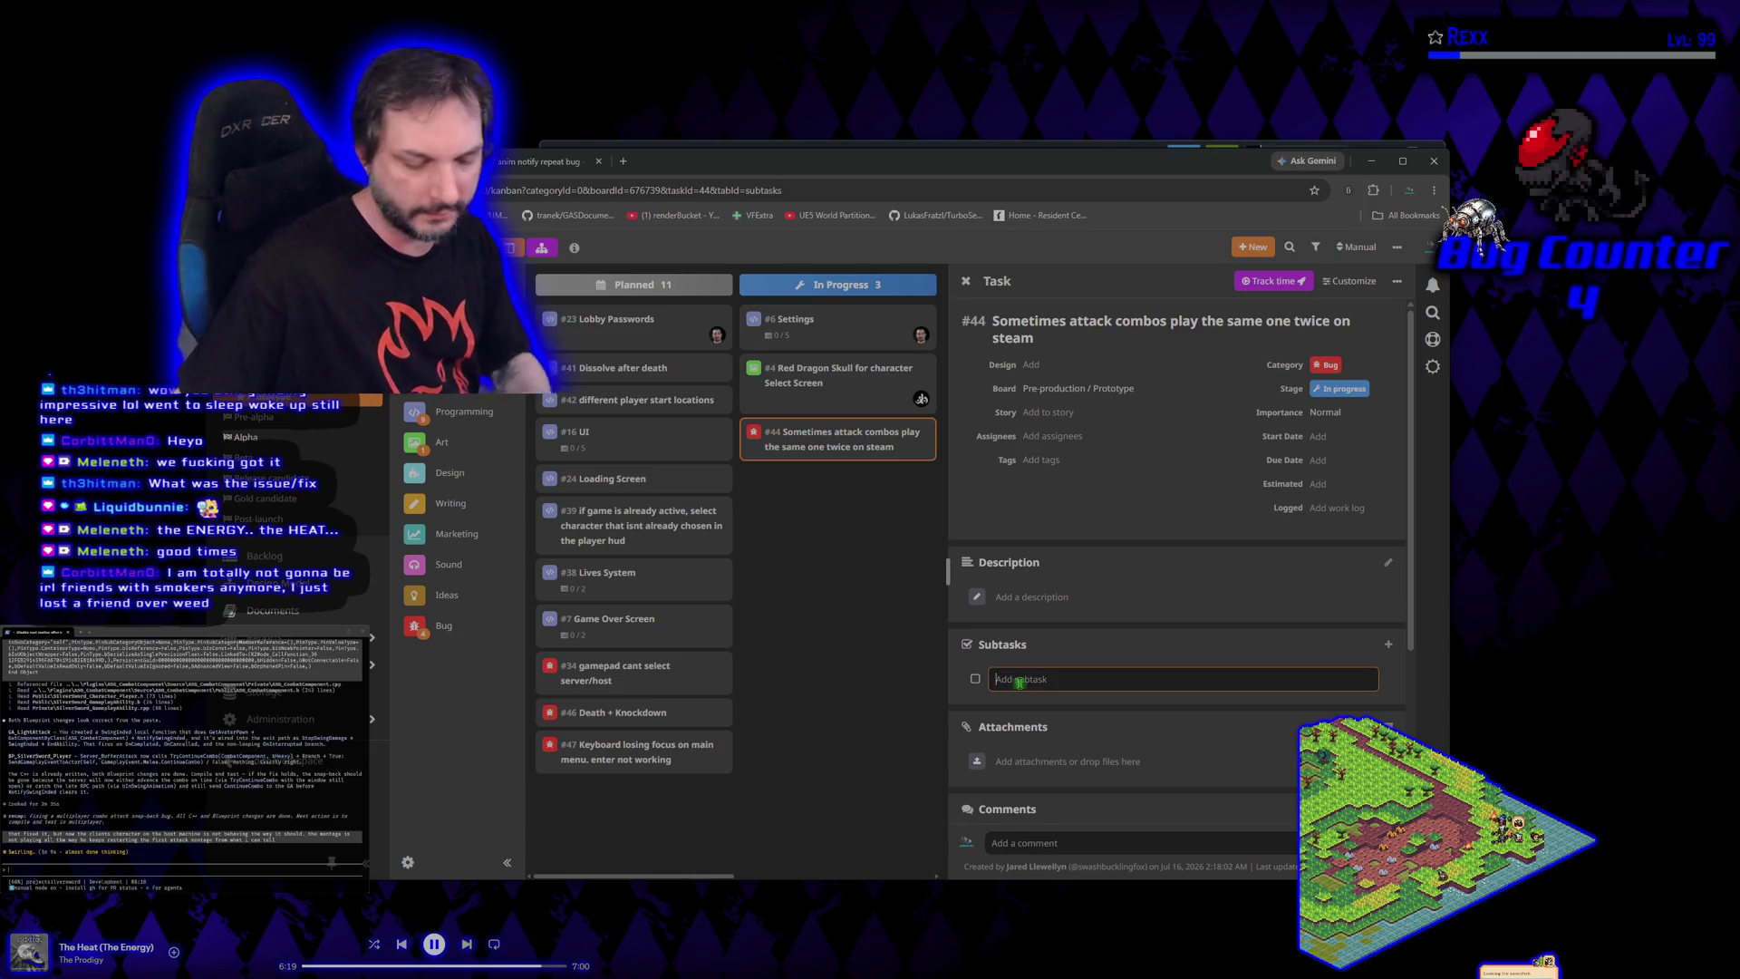
{"action": "type", "text": "t"}
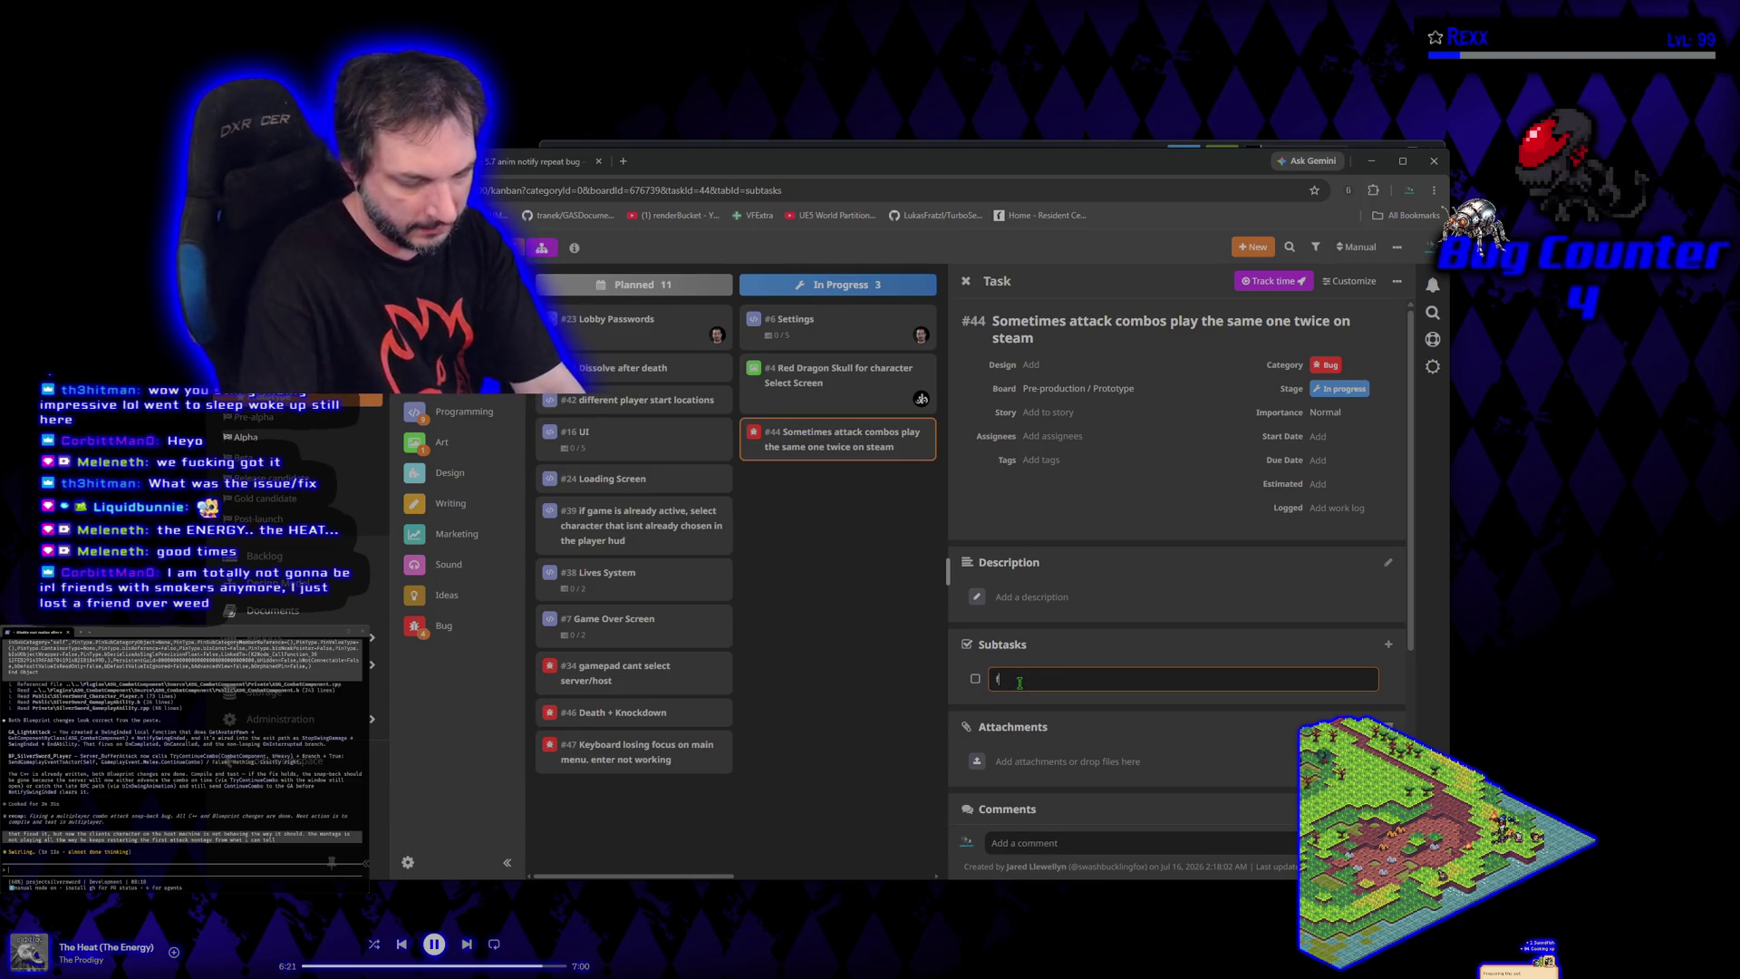
{"action": "key", "text": "BackSpace"}
{"action": "type", "text": "mo"}
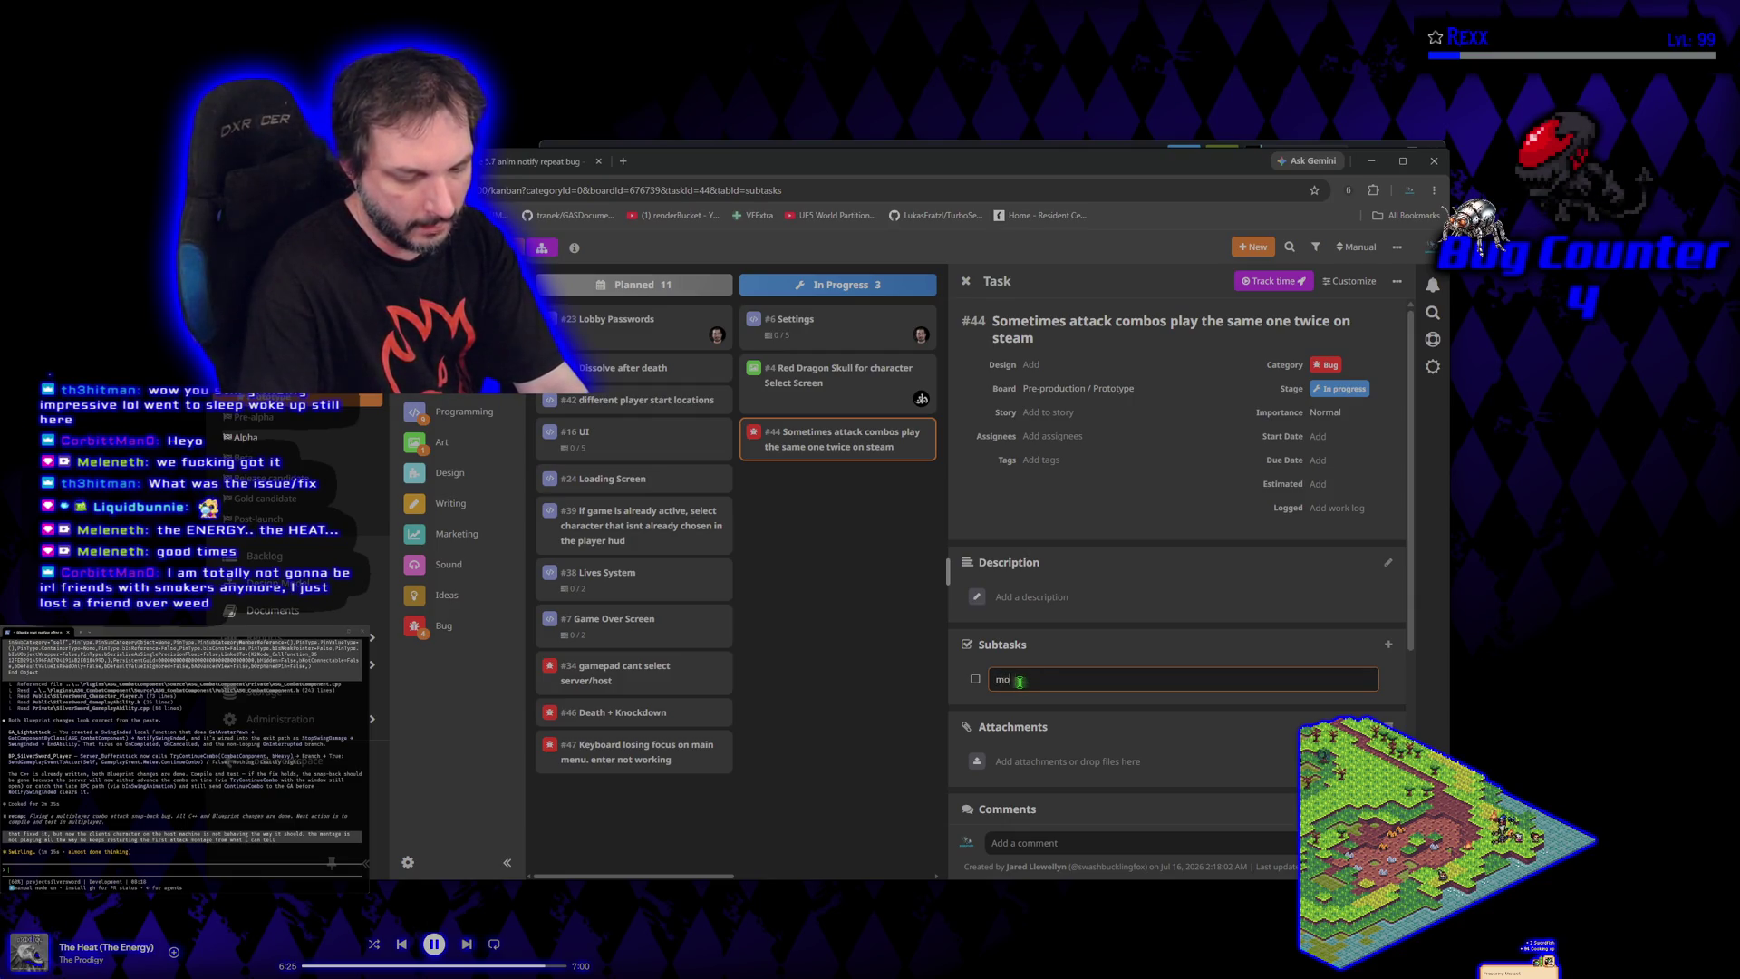
{"action": "type", "text": "attac"}
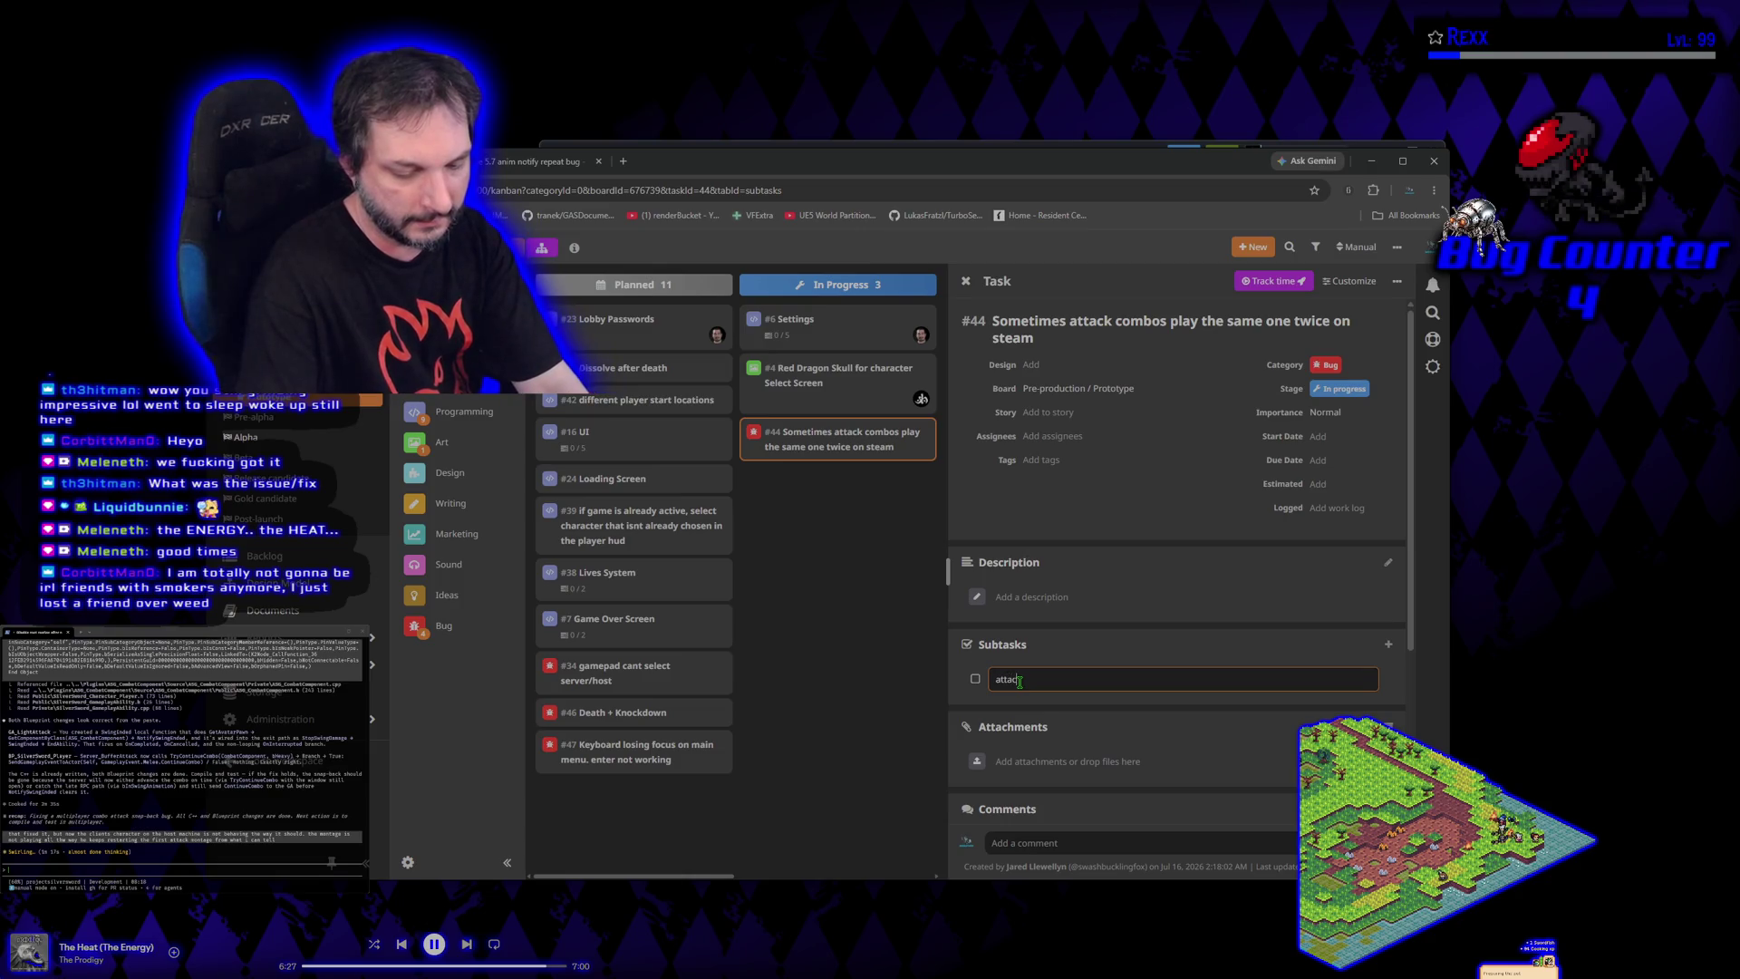
{"action": "type", "text": "ks sometimes go twi"}
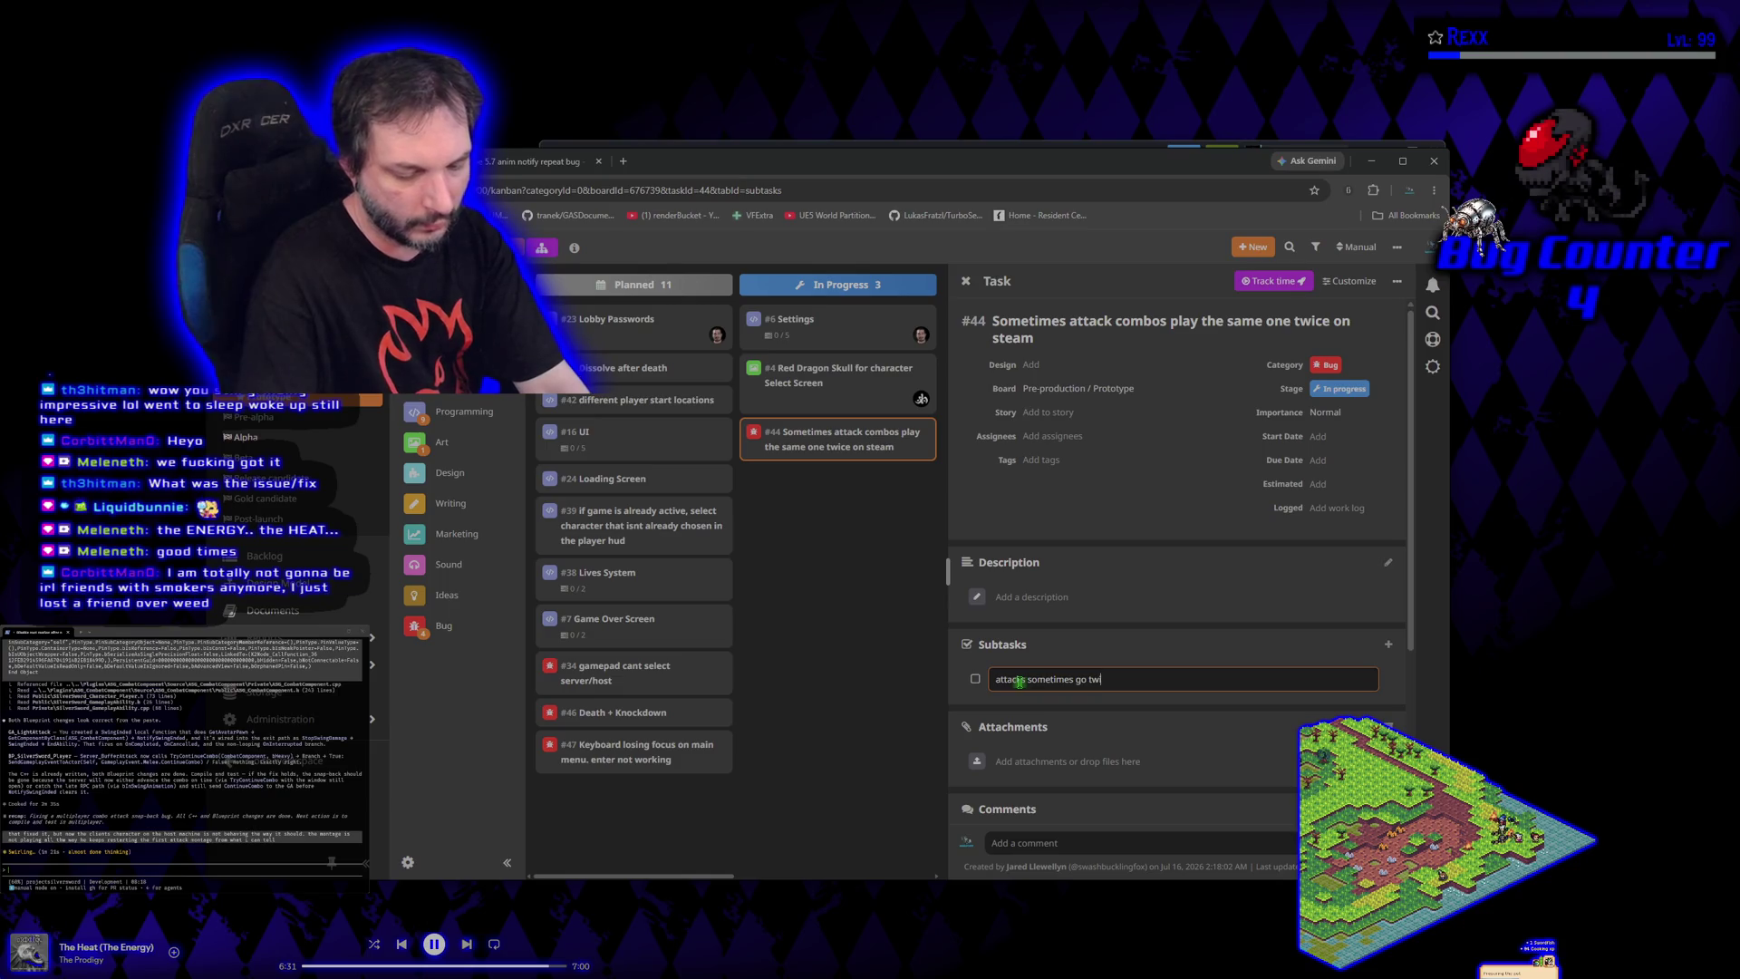
{"action": "type", "text": "ce instead of goi"}
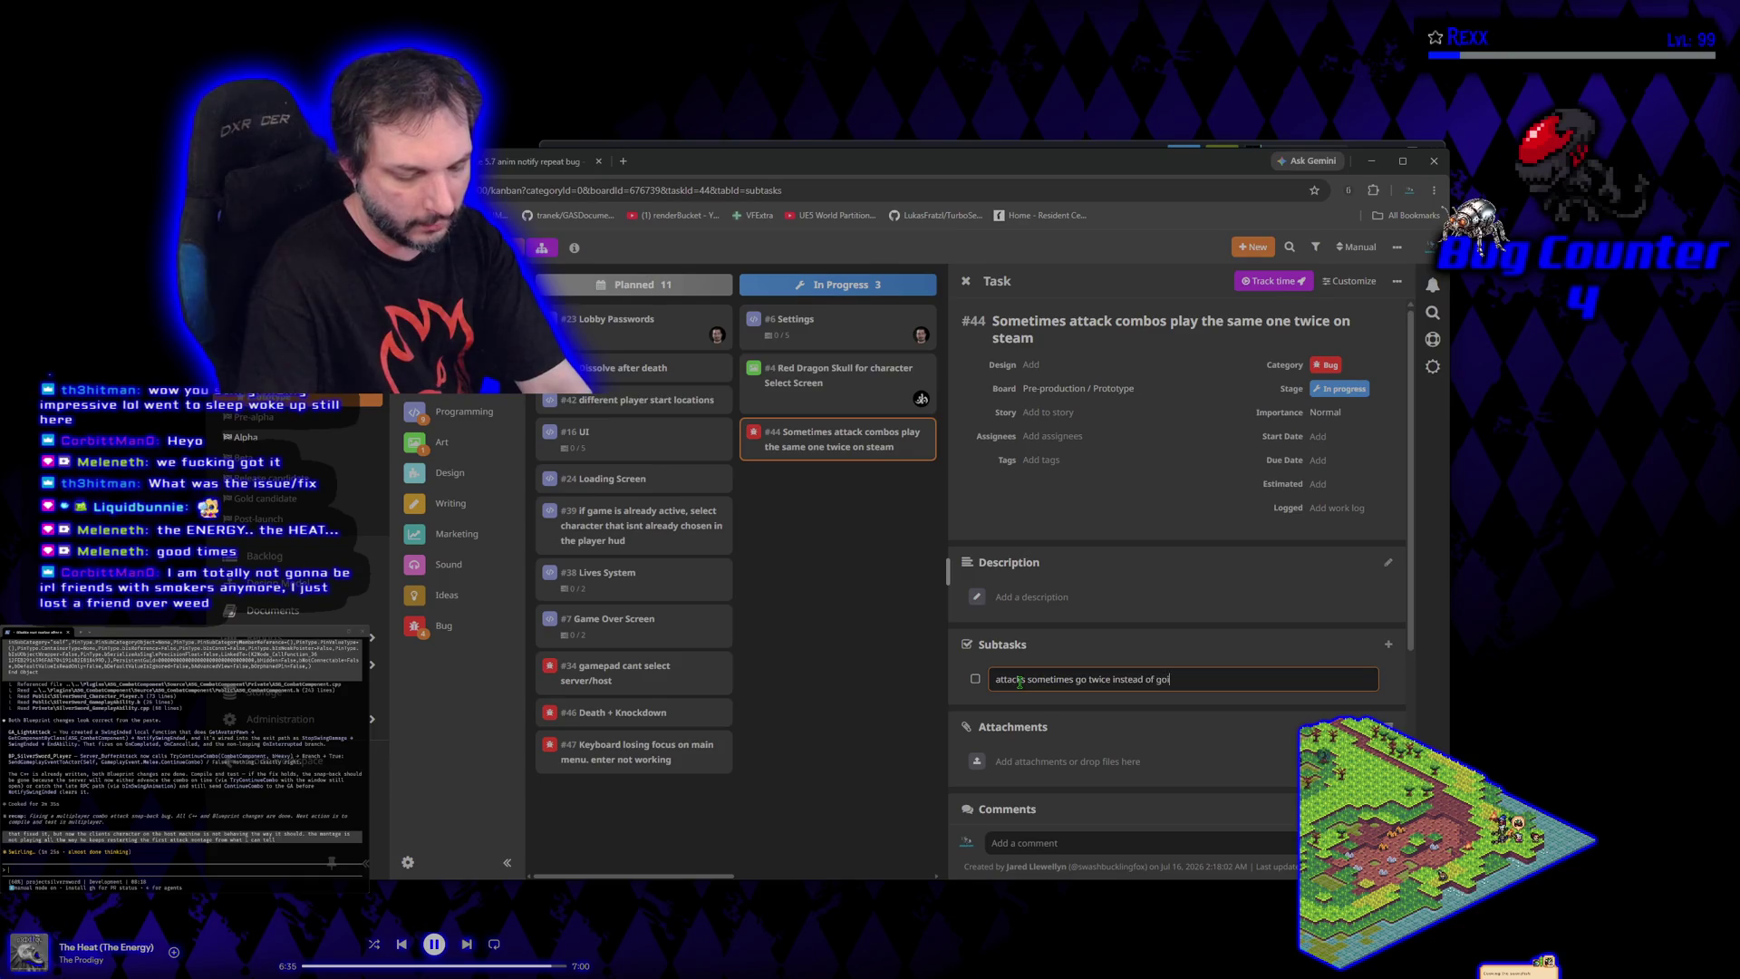
{"action": "type", "text": "ng to the next montage"}
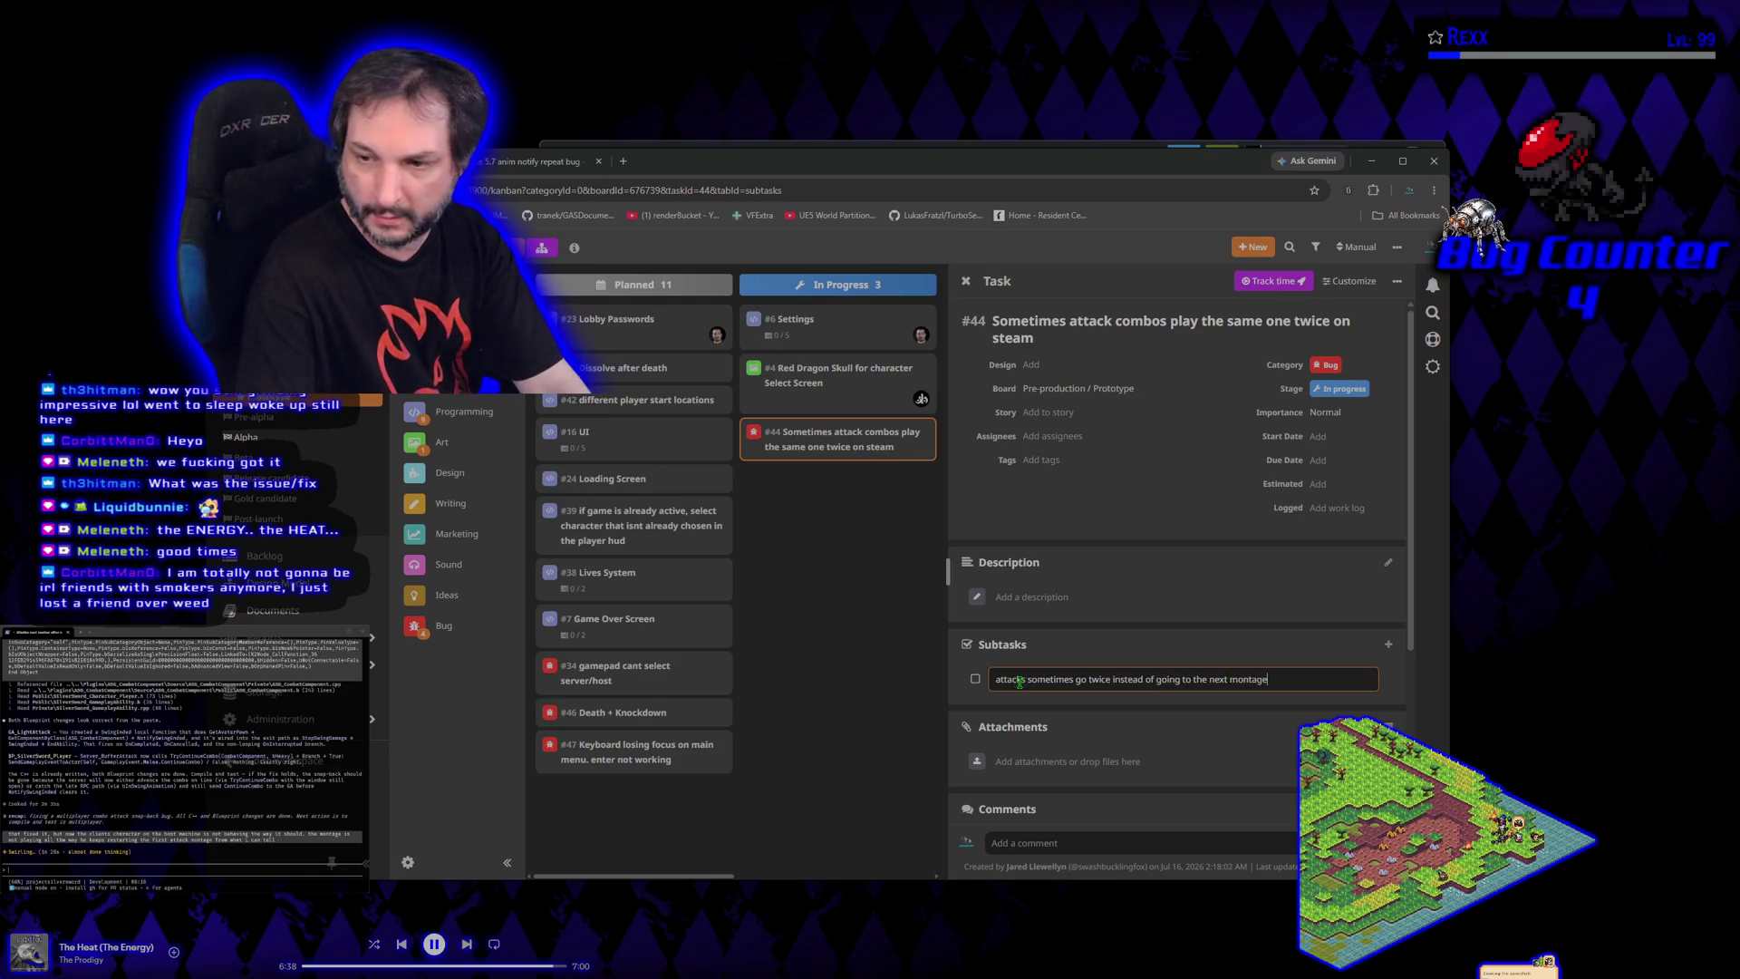
{"action": "key", "text": "Return"}
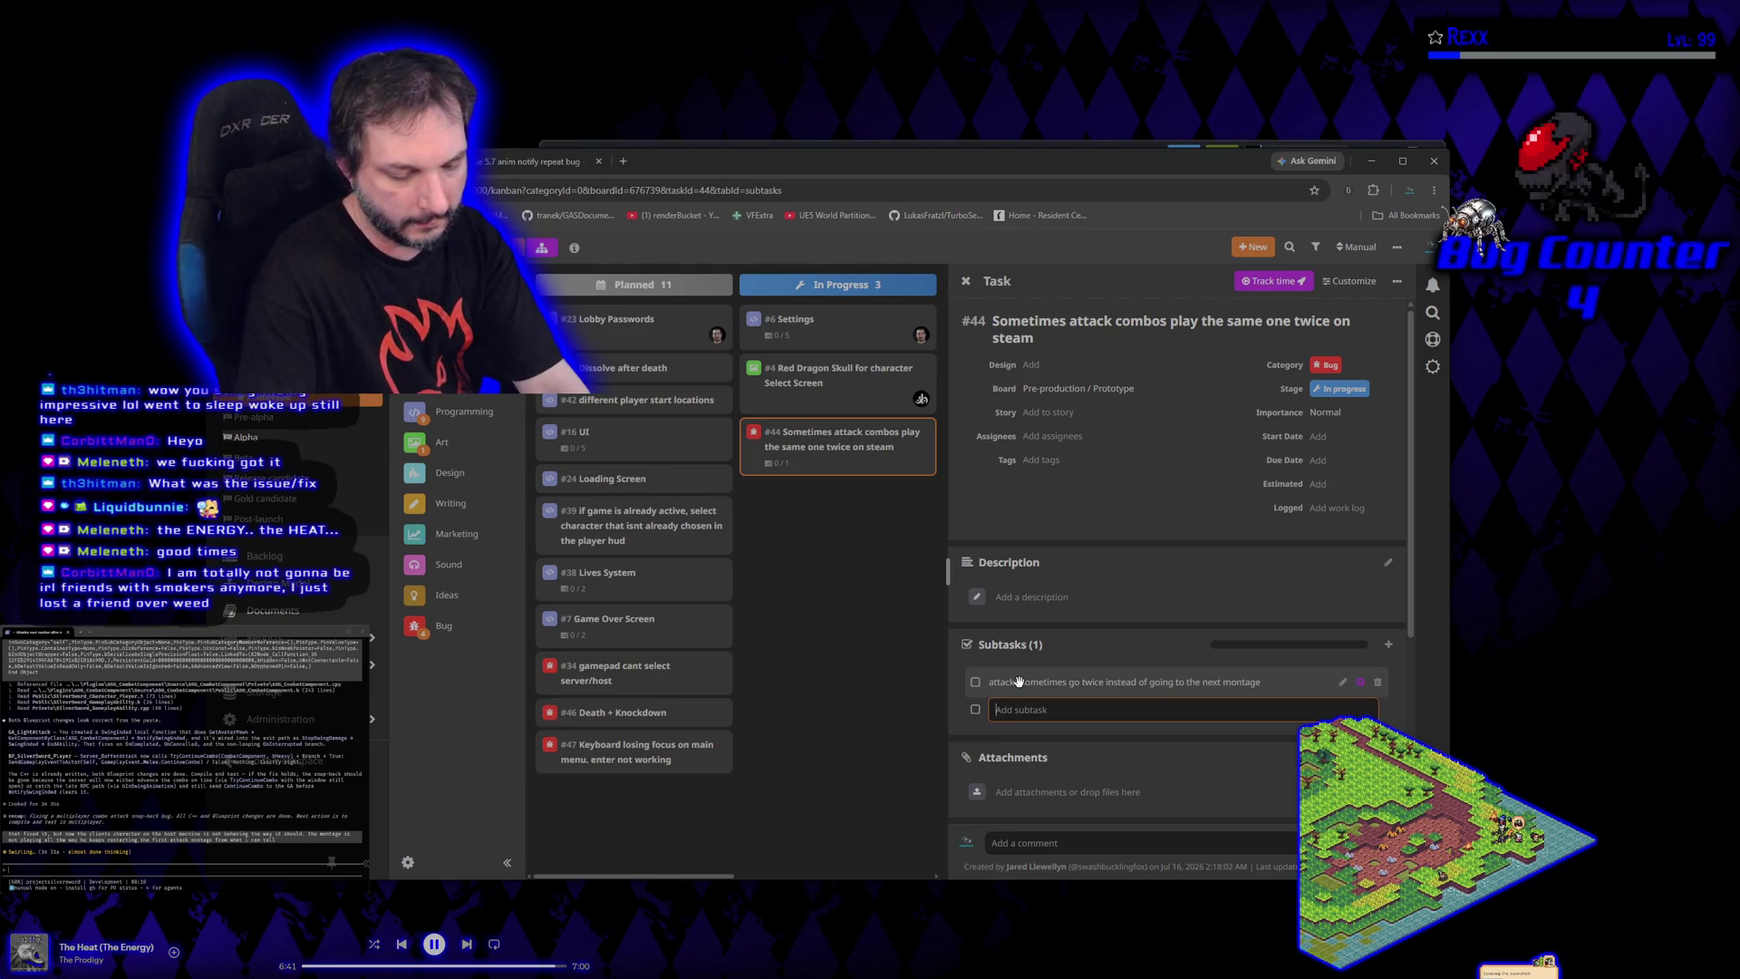
Add the subtask 'client on hostmachine keeps restarting montage 1 over and over'
{"action": "type", "text": "client on hostmachine"}
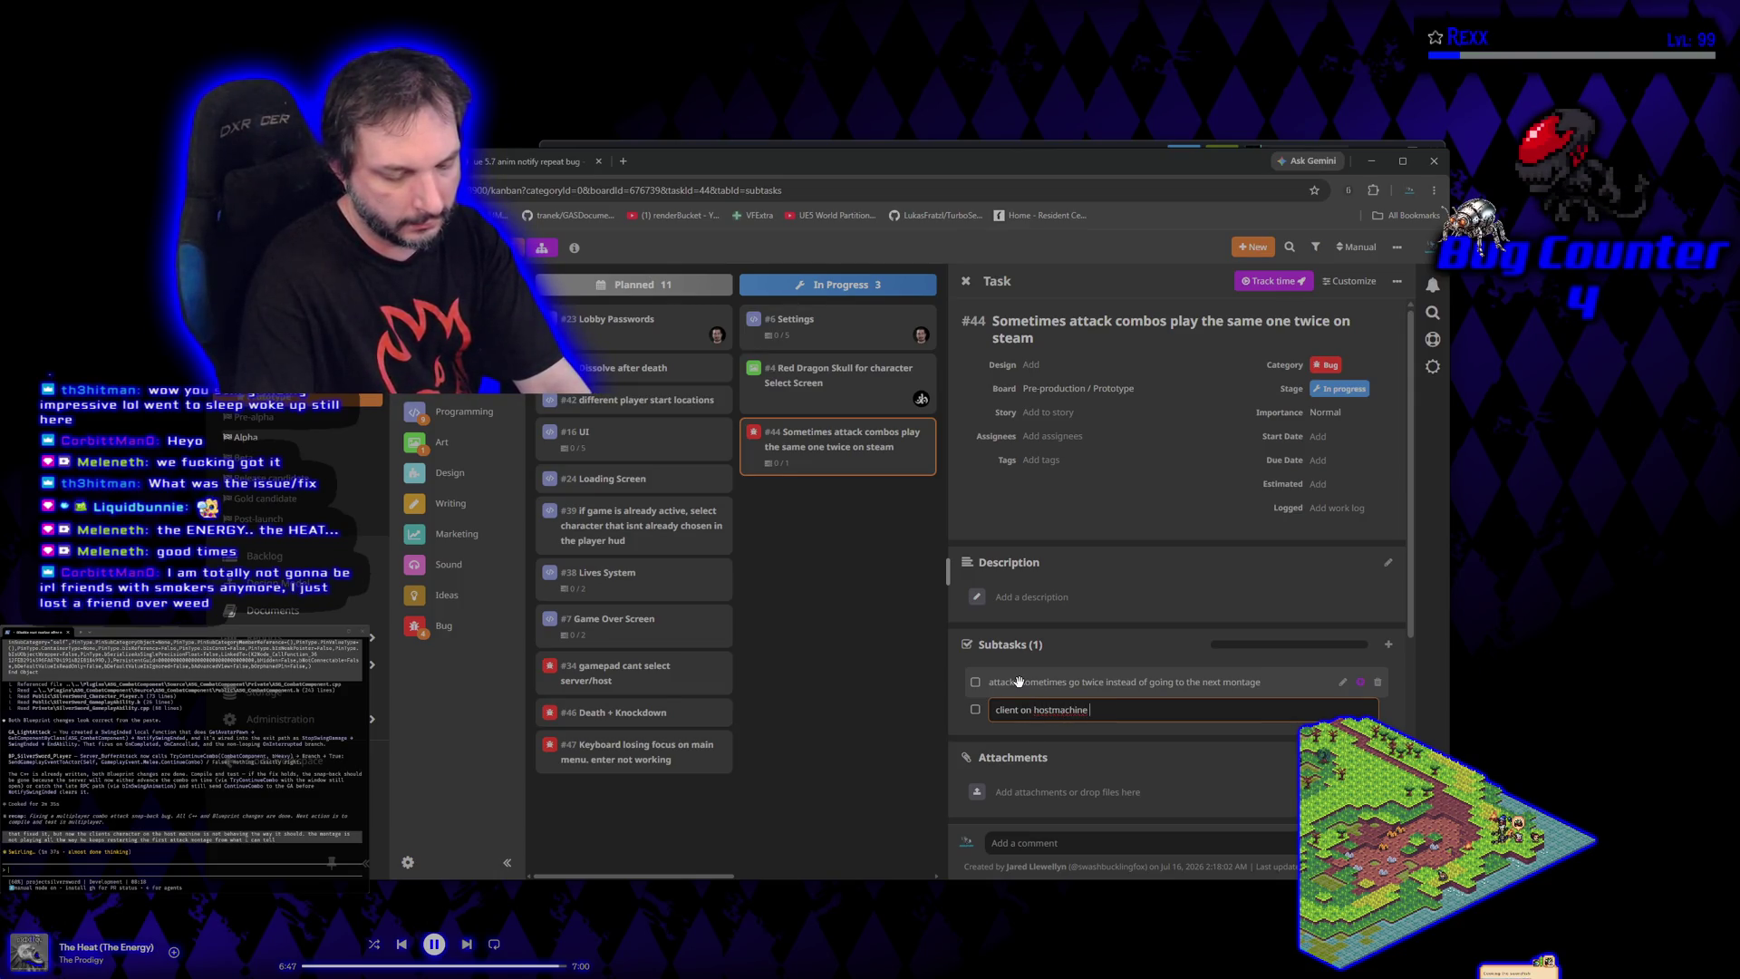
{"action": "type", "text": "tarting montage 1"}
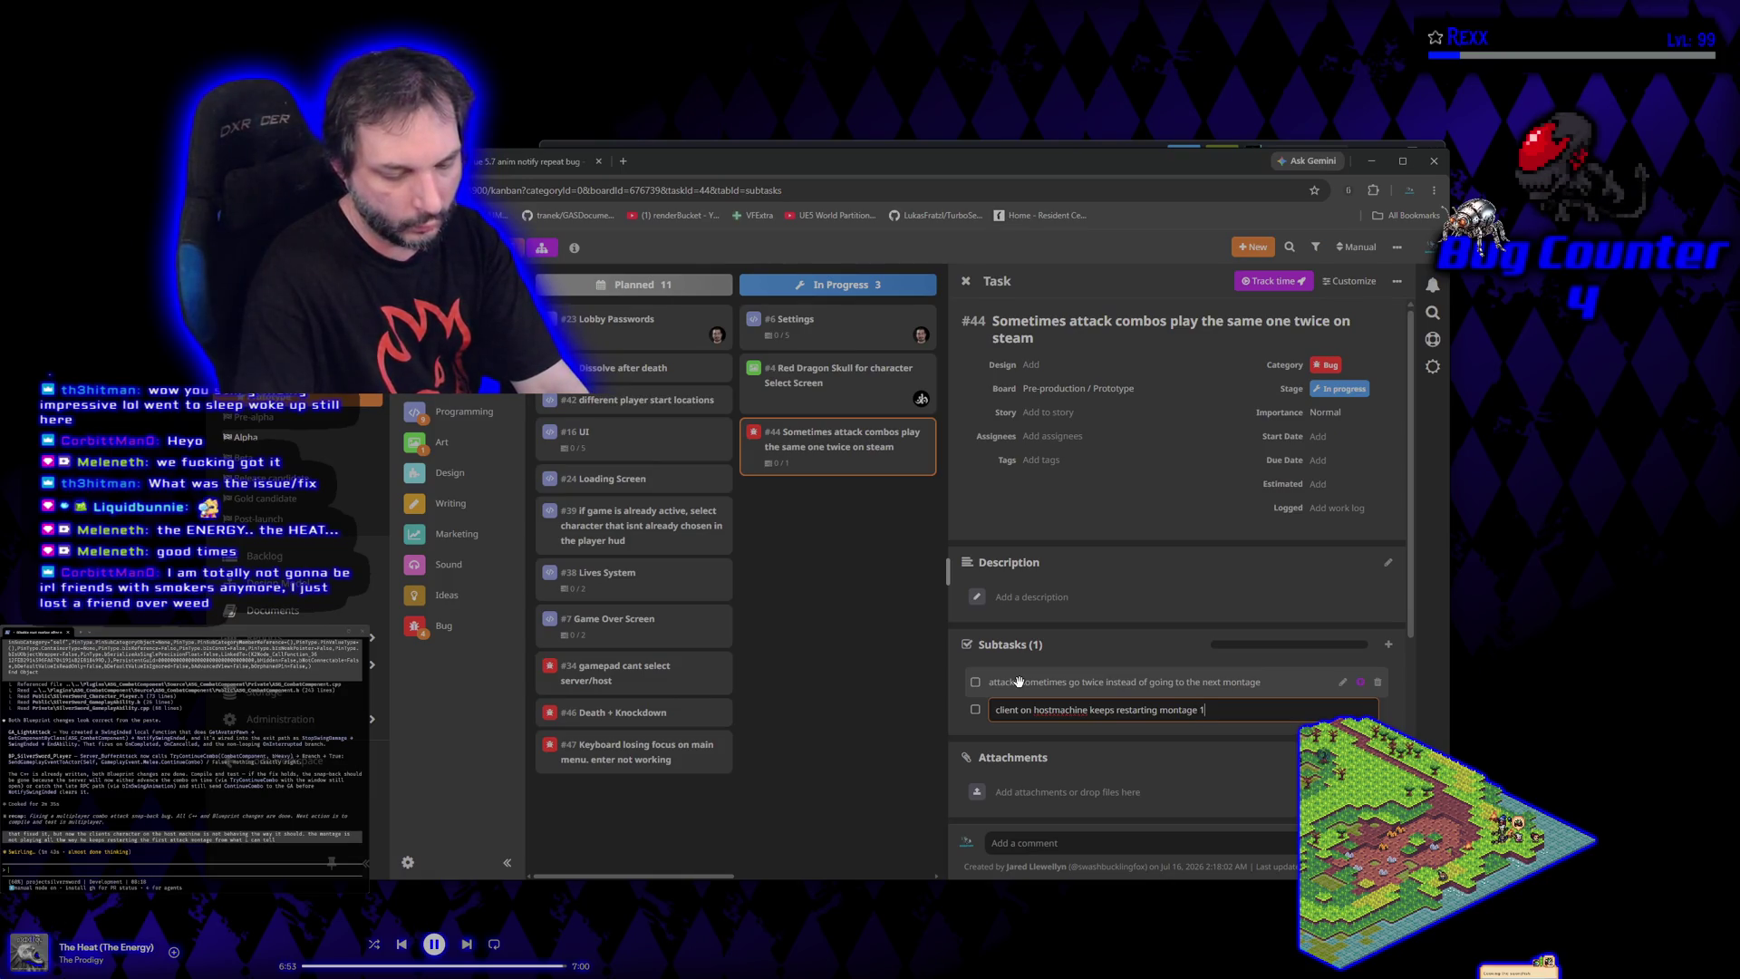
{"action": "type", "text": " over and ov er"}
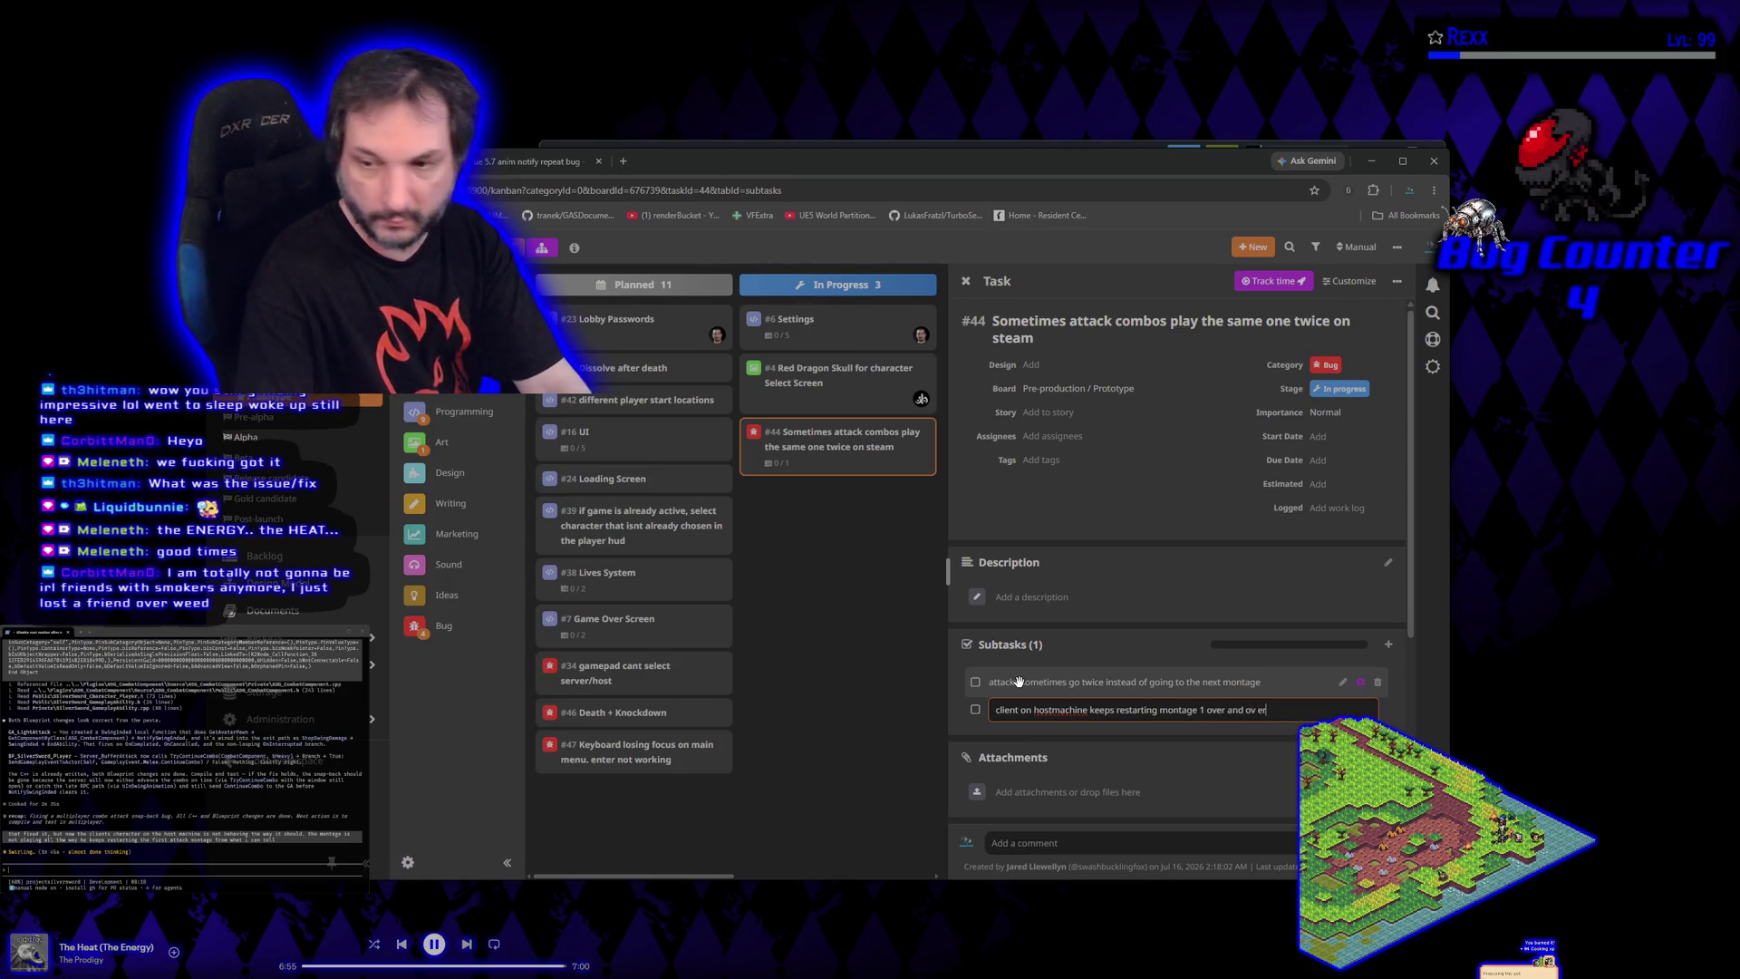
{"action": "key", "text": "Return"}
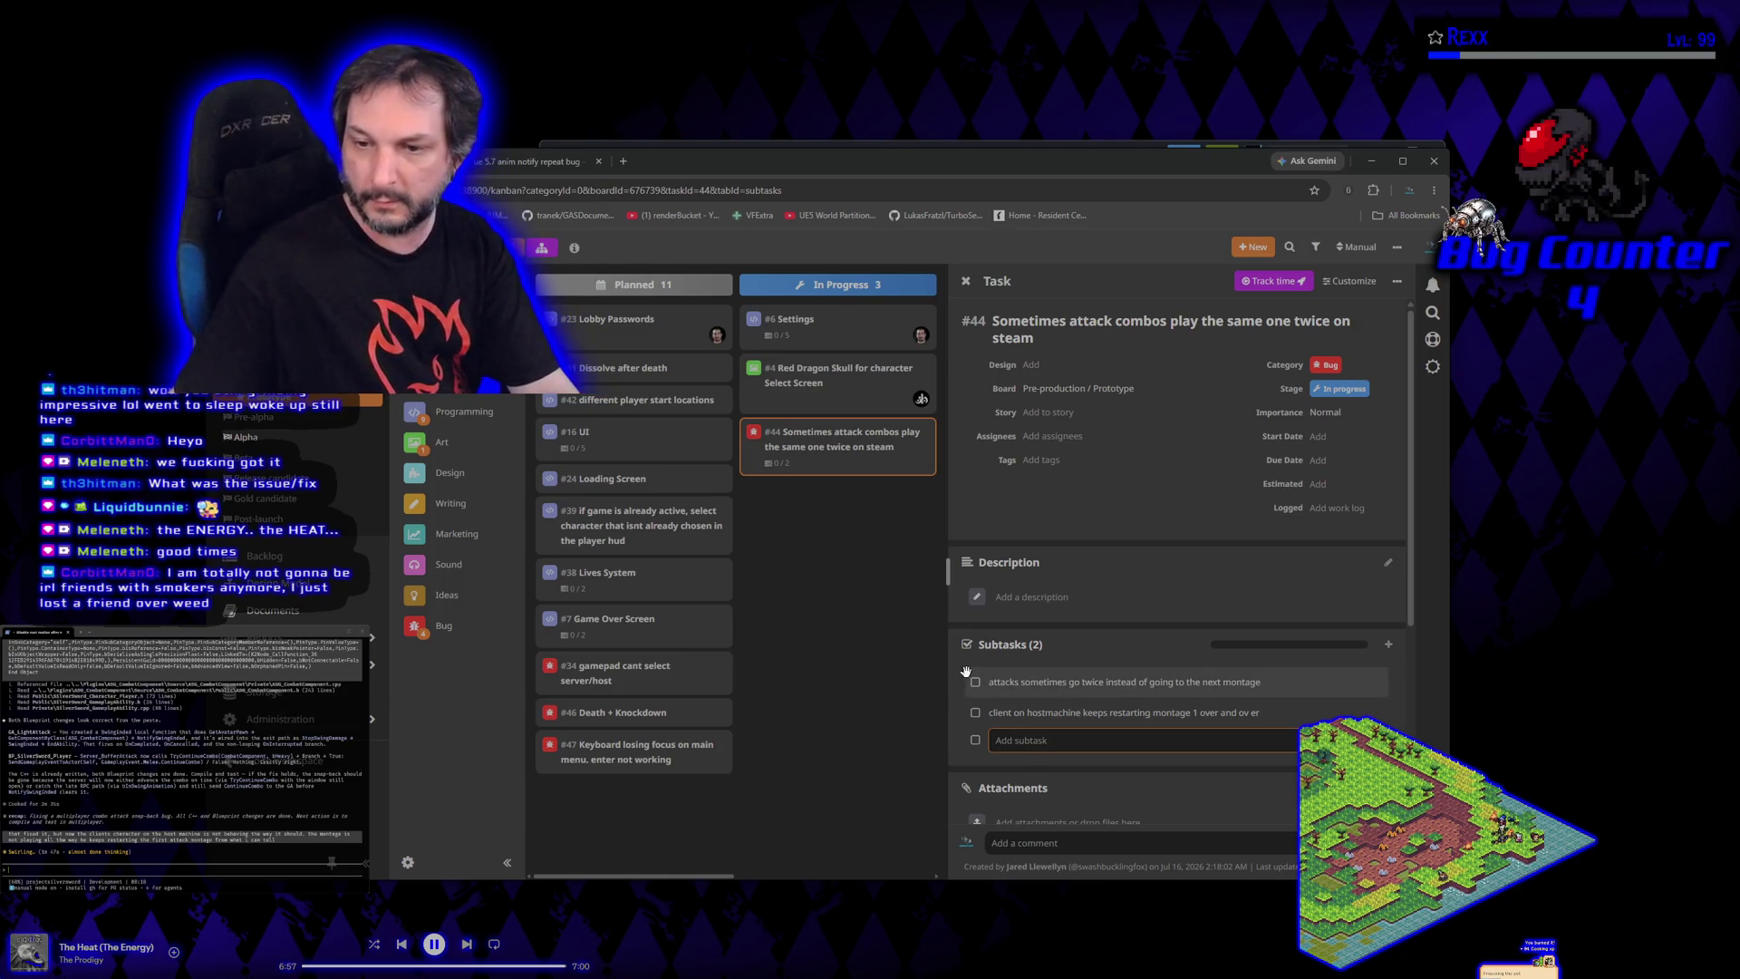
Mark bug #44's first subtask done so its card reads 1/2
{"action": "left_click", "coordinate": [905, 649]}
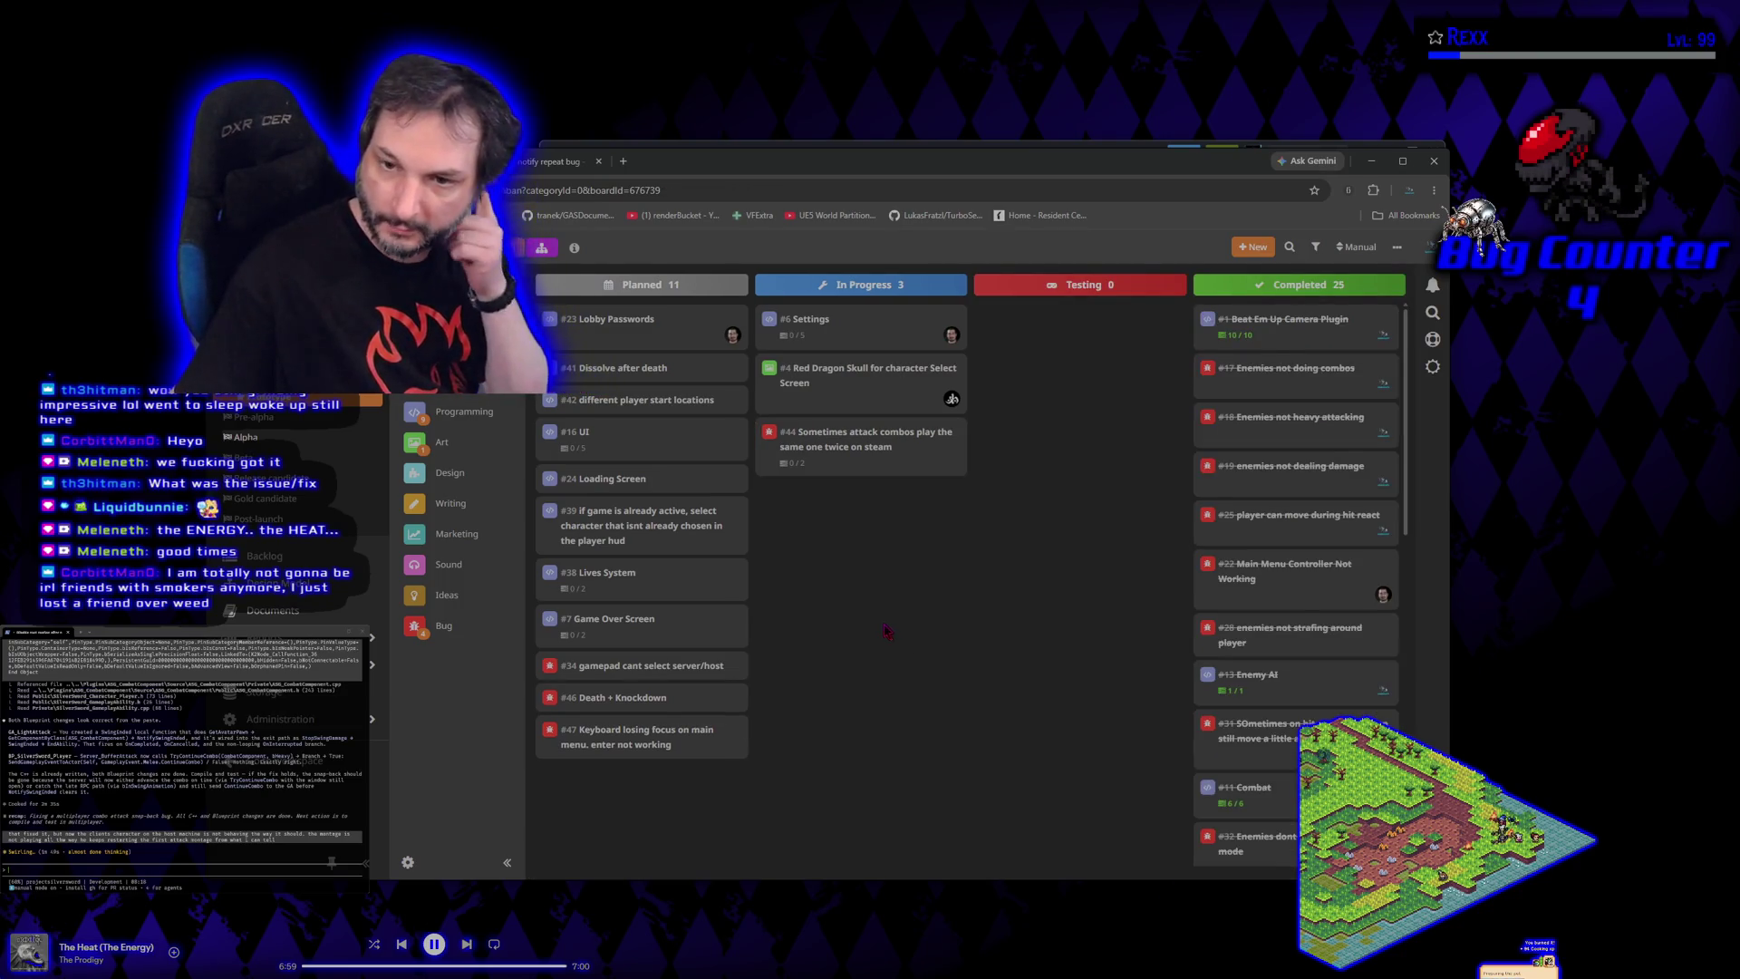
{"action": "left_click", "coordinate": [856, 442]}
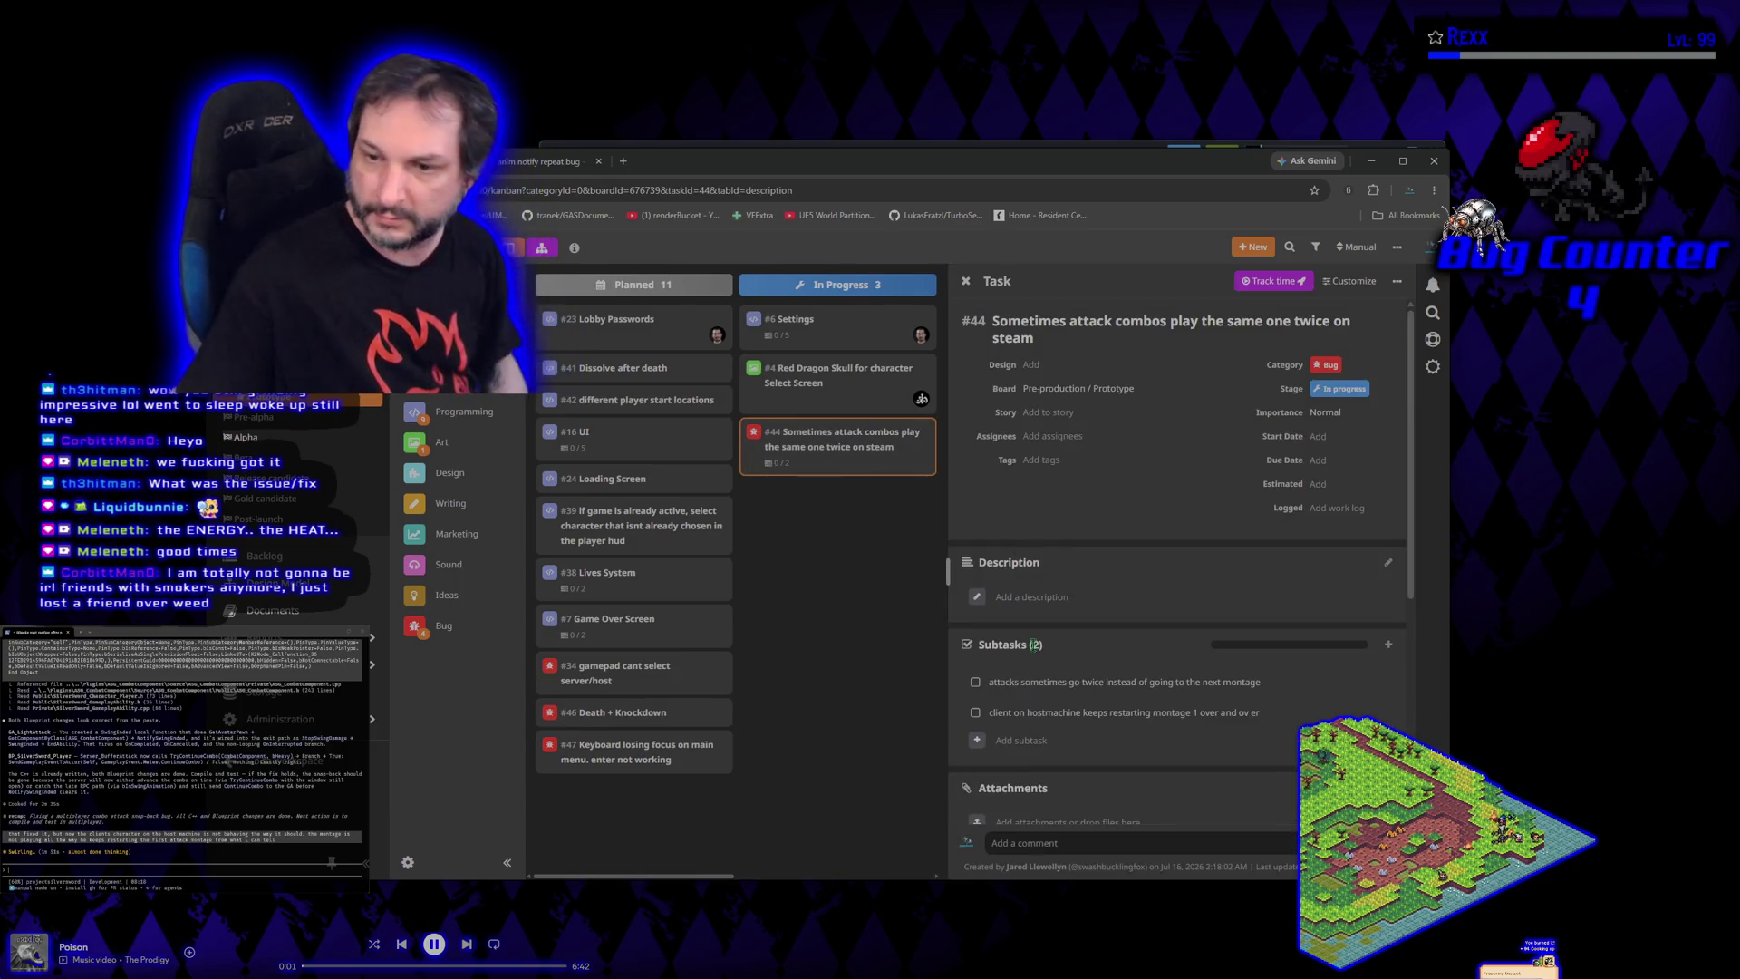
{"action": "left_click", "coordinate": [975, 683]}
{"action": "left_click", "coordinate": [870, 589]}
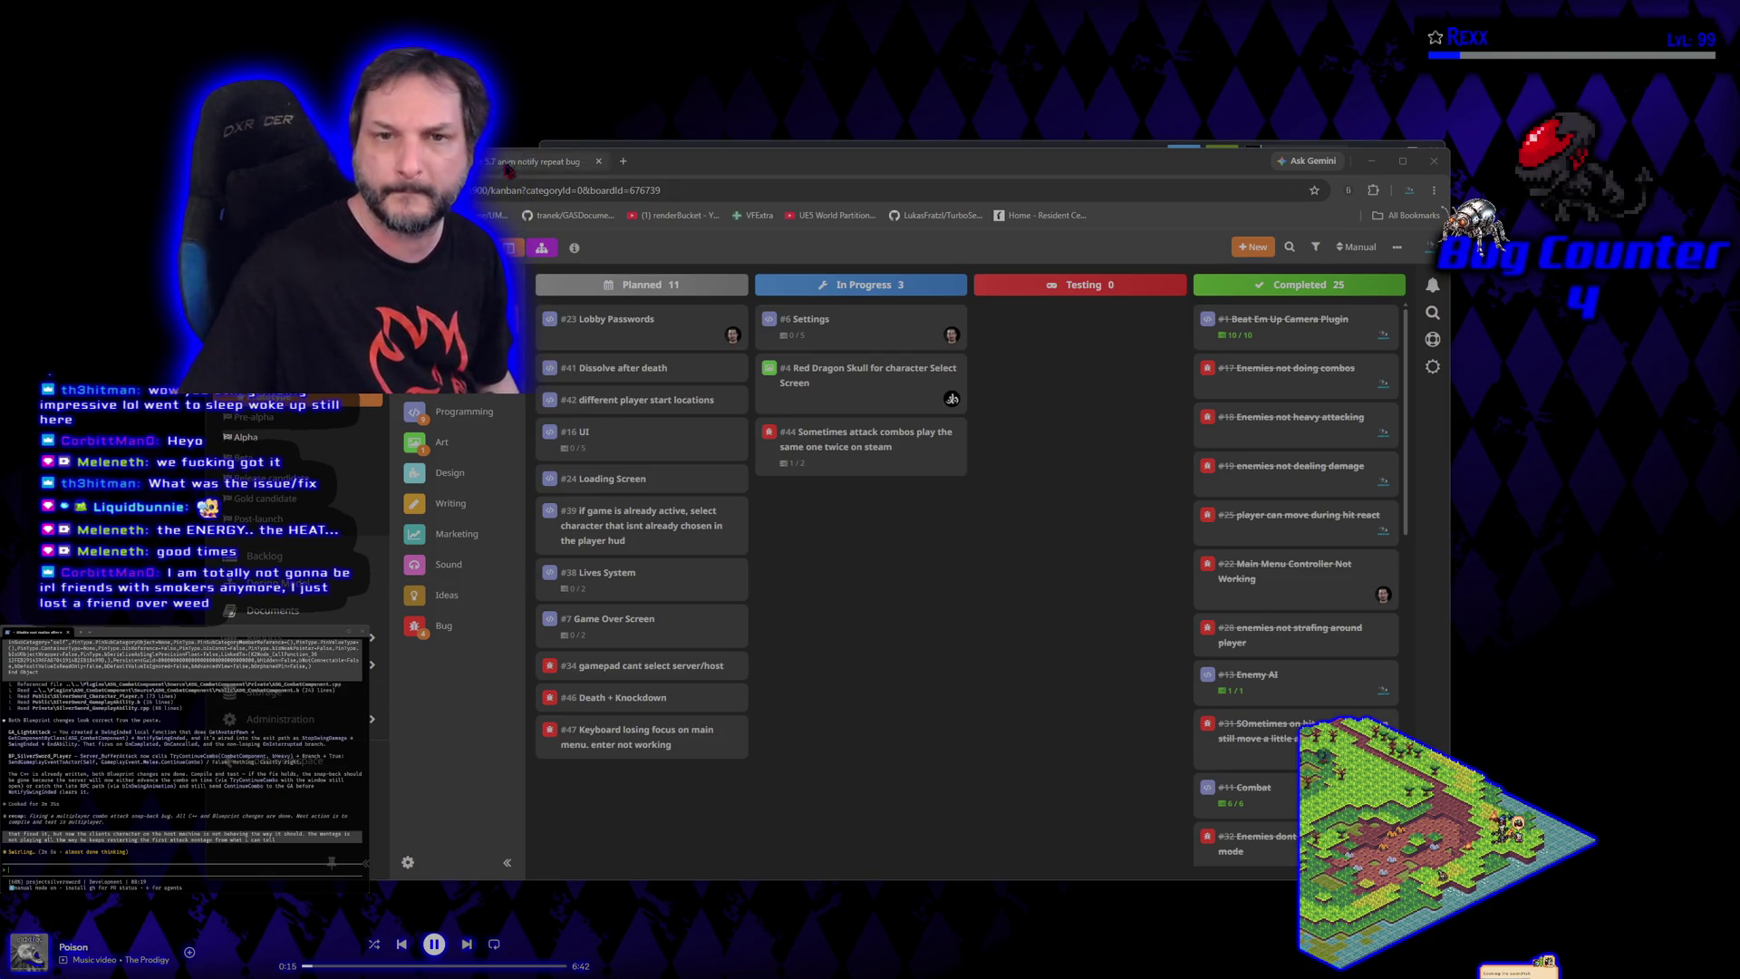
Close the Steam window behind the browser and open a new blank tab
{"action": "left_click", "coordinate": [784, 172]}
{"action": "mouse_move", "coordinate": [785, 173]}
{"action": "left_mouse_down"}
{"action": "mouse_move", "coordinate": [780, 593]}
{"action": "mouse_move", "coordinate": [764, 312]}
{"action": "left_mouse_up"}
{"action": "left_click", "coordinate": [1435, 151]}
{"action": "left_click_drag", "start_coordinate": [731, 337], "coordinate": [735, 120]}
{"action": "left_click", "coordinate": [587, 107]}
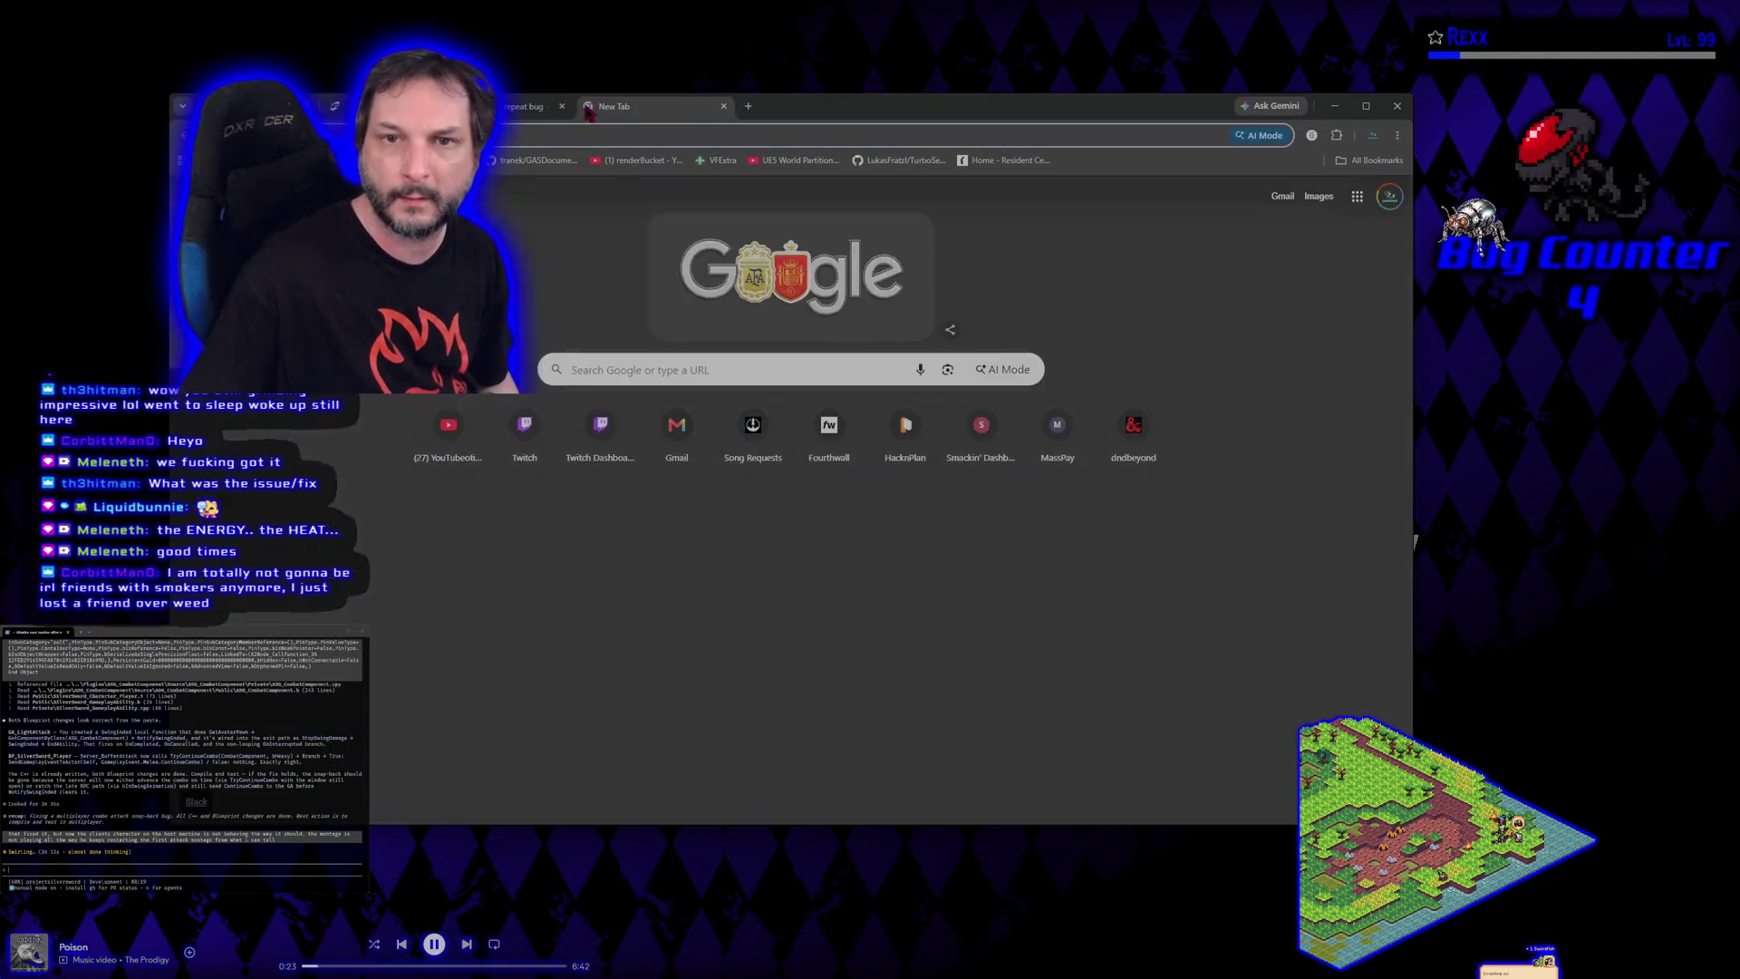
Close the '5.7 anim notify repeat bug' search tab, leaving Google's new tab page, and nudge the window slightly
{"action": "left_click", "coordinate": [562, 106]}
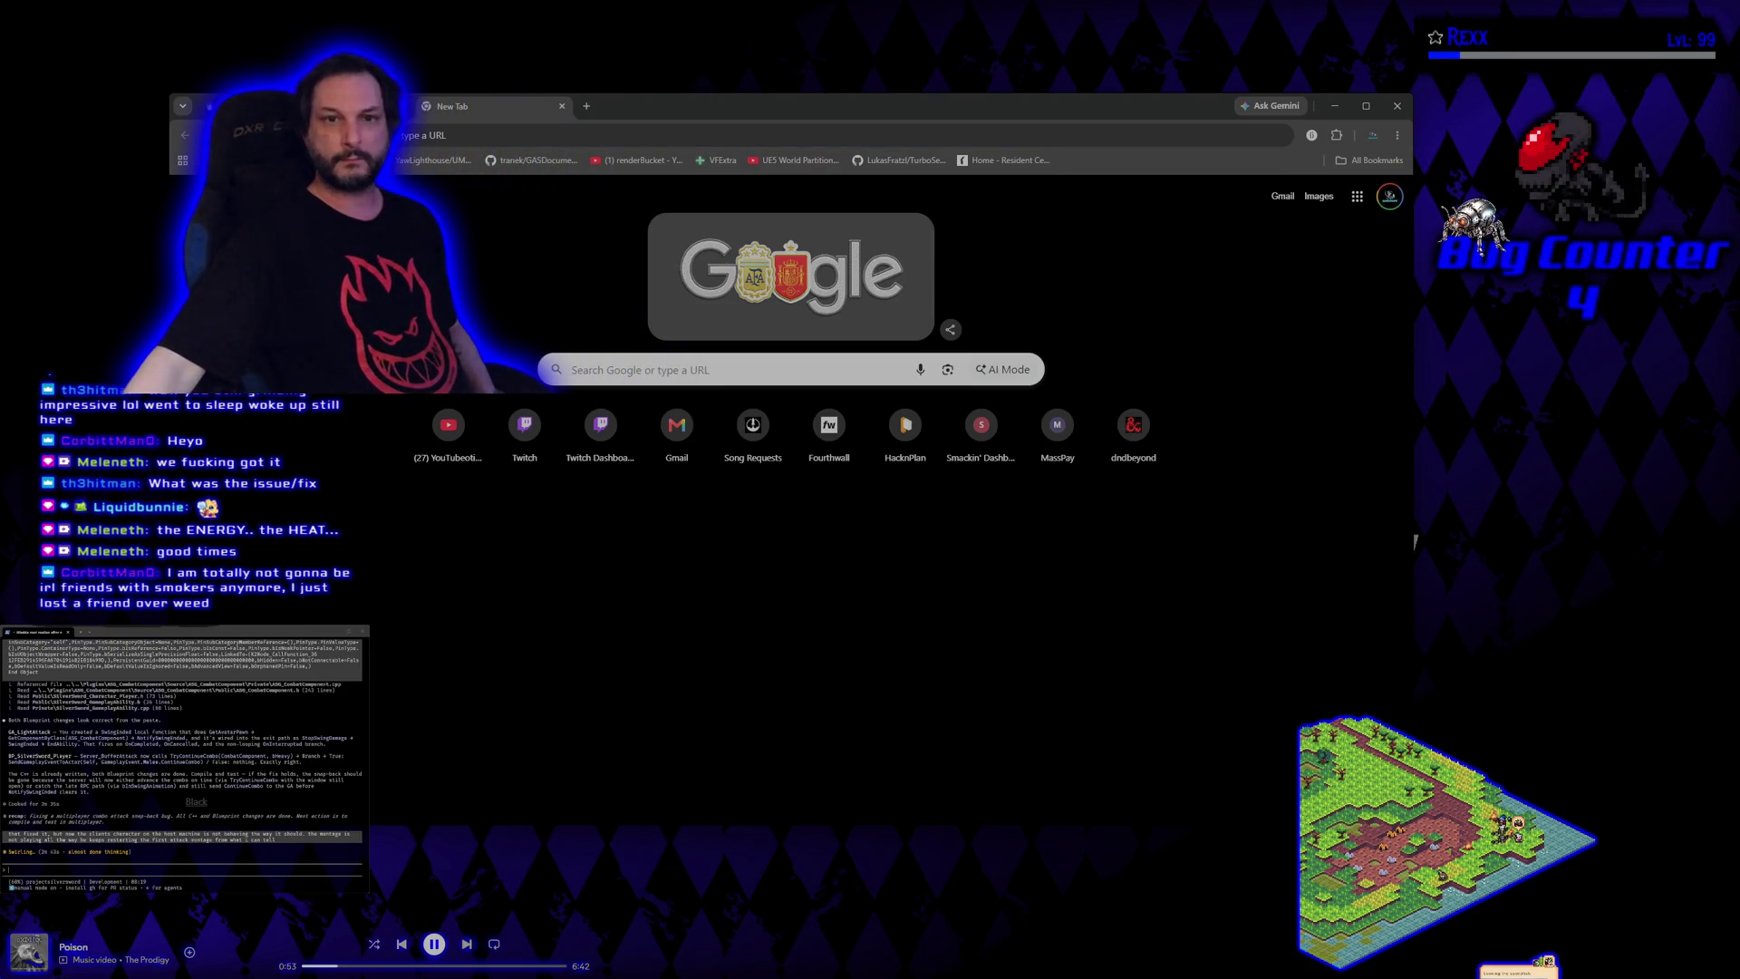
{"action": "left_click_drag", "start_coordinate": [660, 106], "coordinate": [696, 116]}
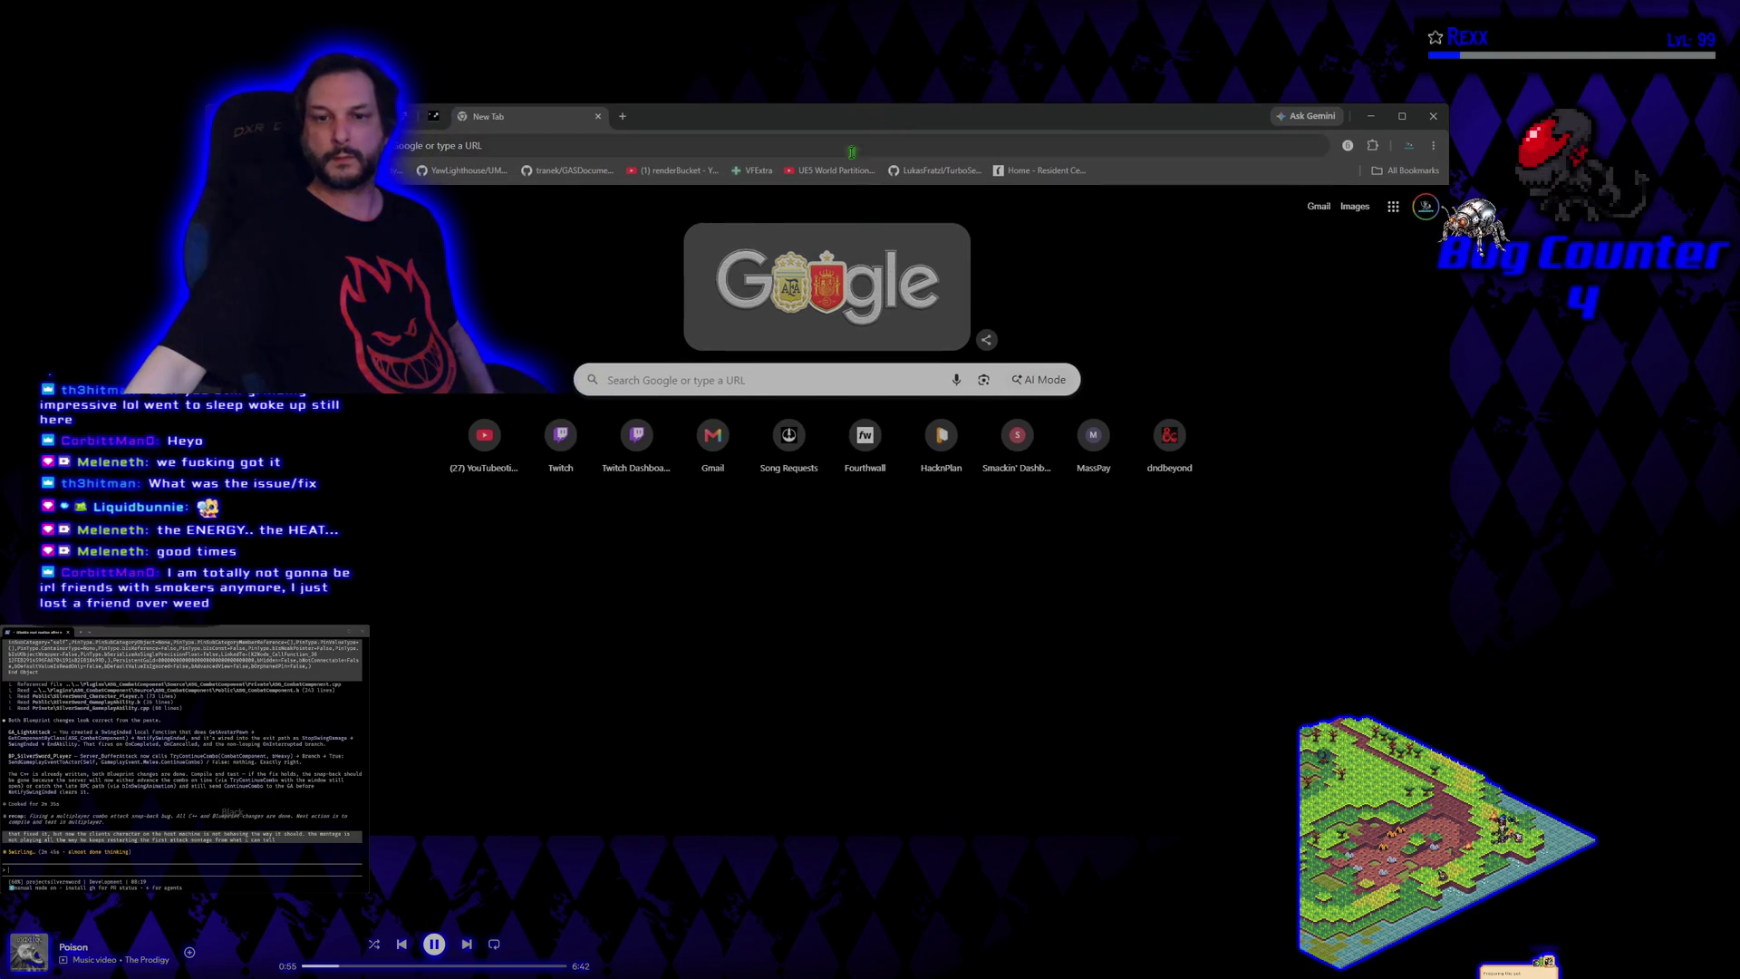